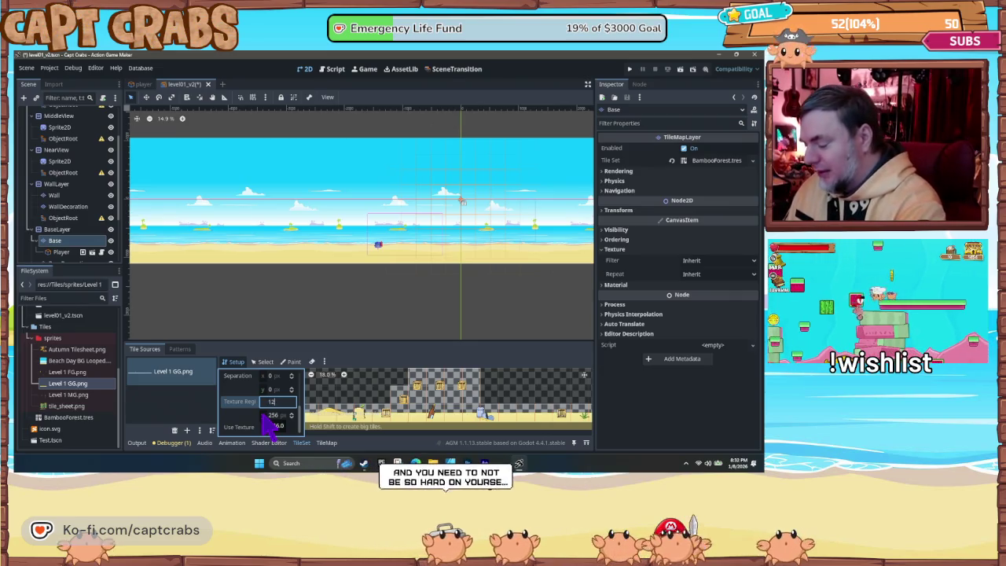
Step: Set the Level 1 GG.png atlas texture region to 128 × 128 and pan across the redrawn tiles
key(Tab)
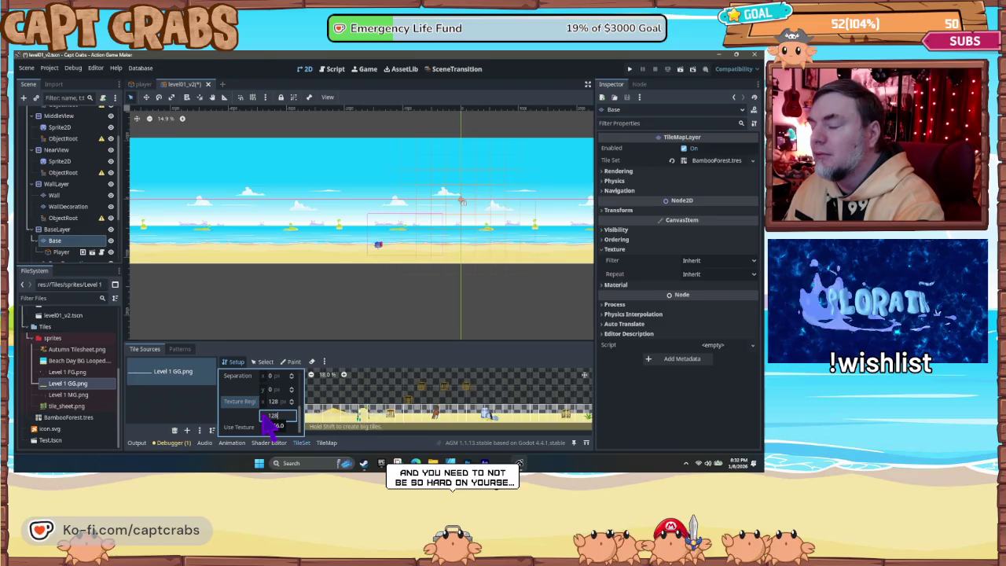
key(Return)
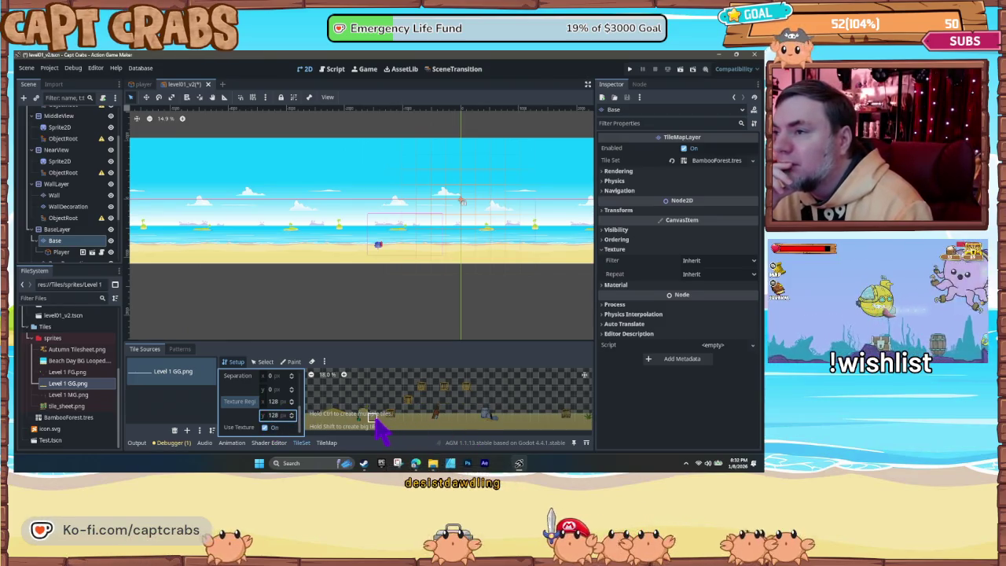
scroll(401, 425, right, 5)
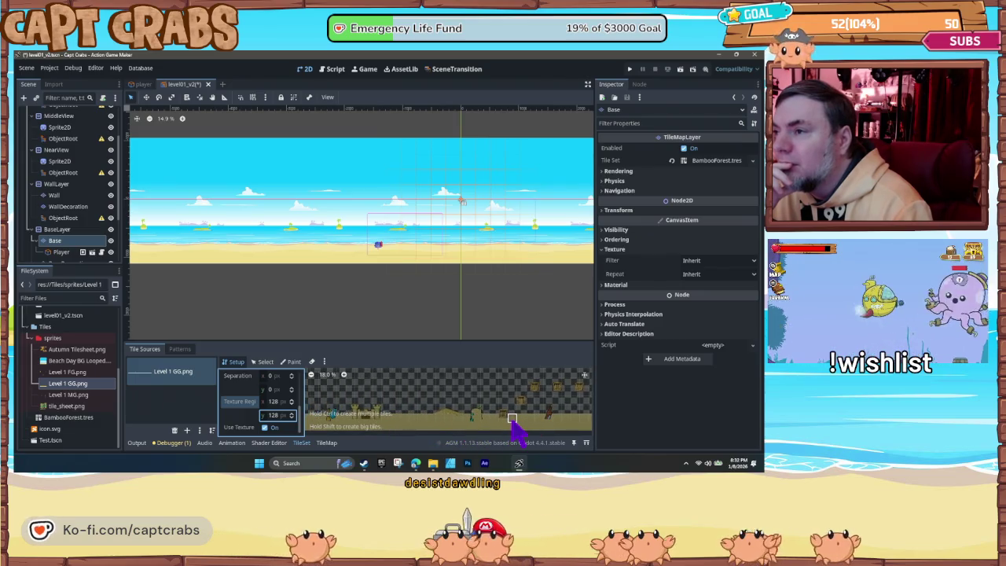
scroll(512, 422, left, 3)
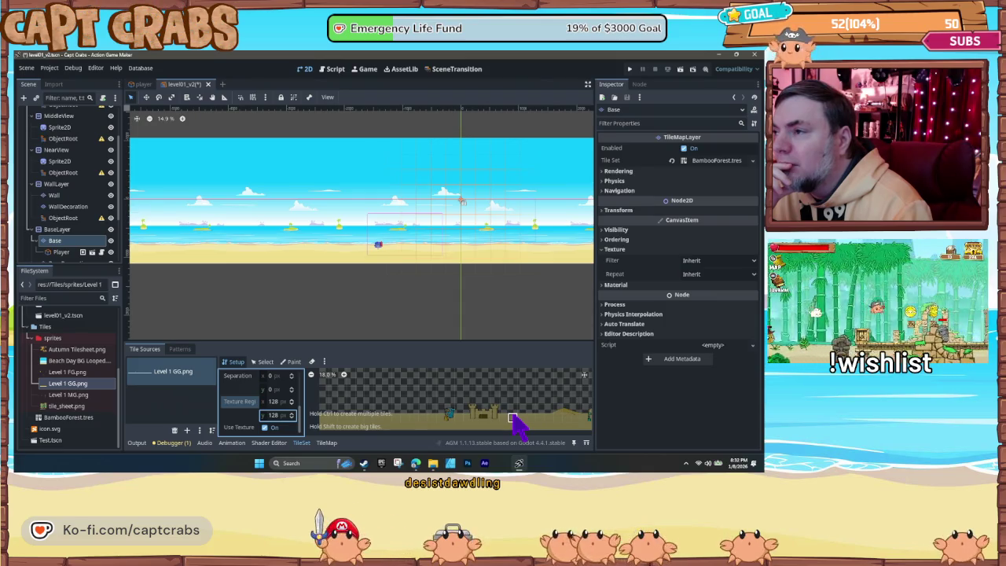
scroll(440, 423, right, 5)
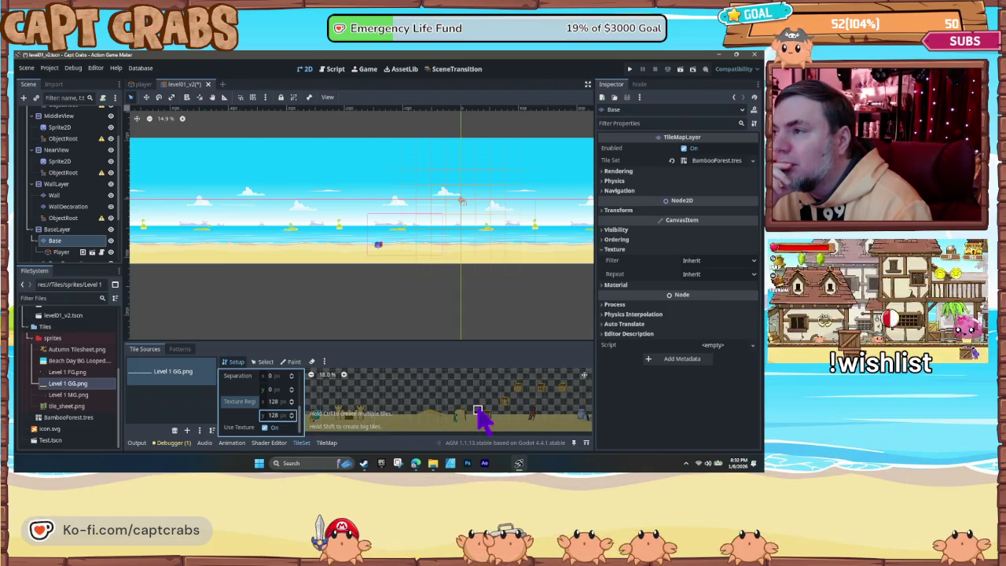
scroll(440, 416, right, 4)
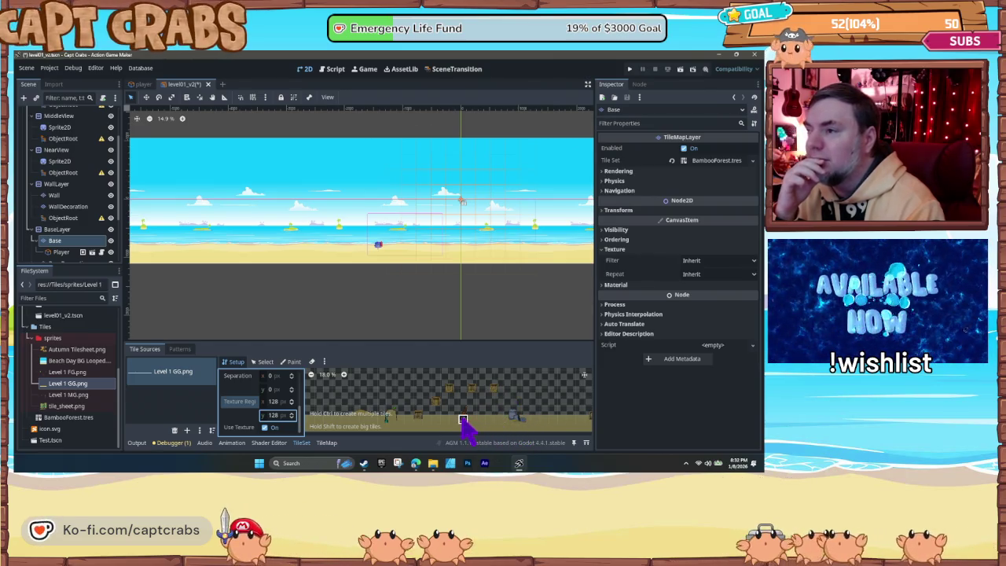
click(273, 402)
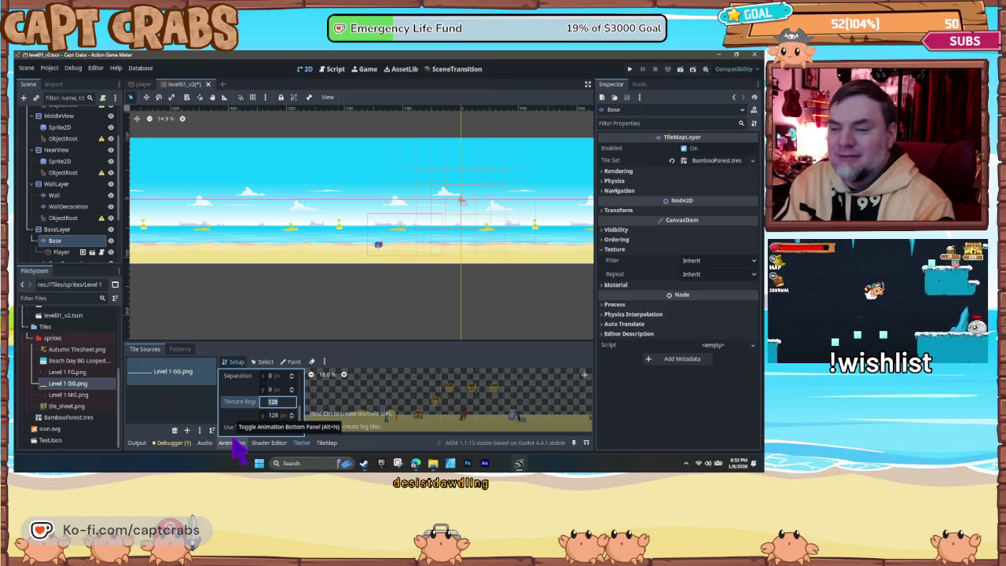
click(174, 430)
Step: Add Level 1 GG.png as a new atlas source with auto-created 128 × 128 tiles as an auto tile
click(187, 430)
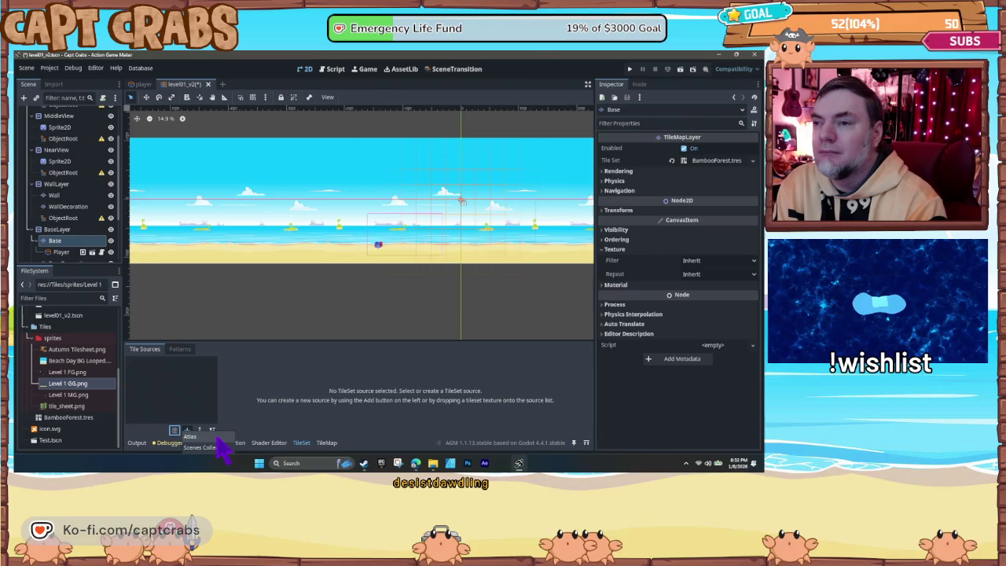
click(218, 439)
double_click(385, 188)
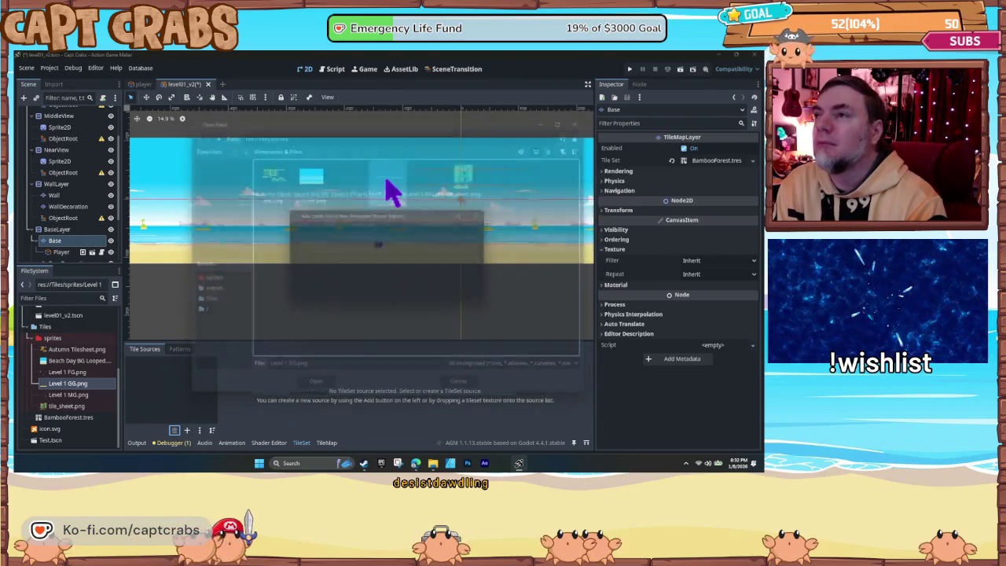
click(353, 259)
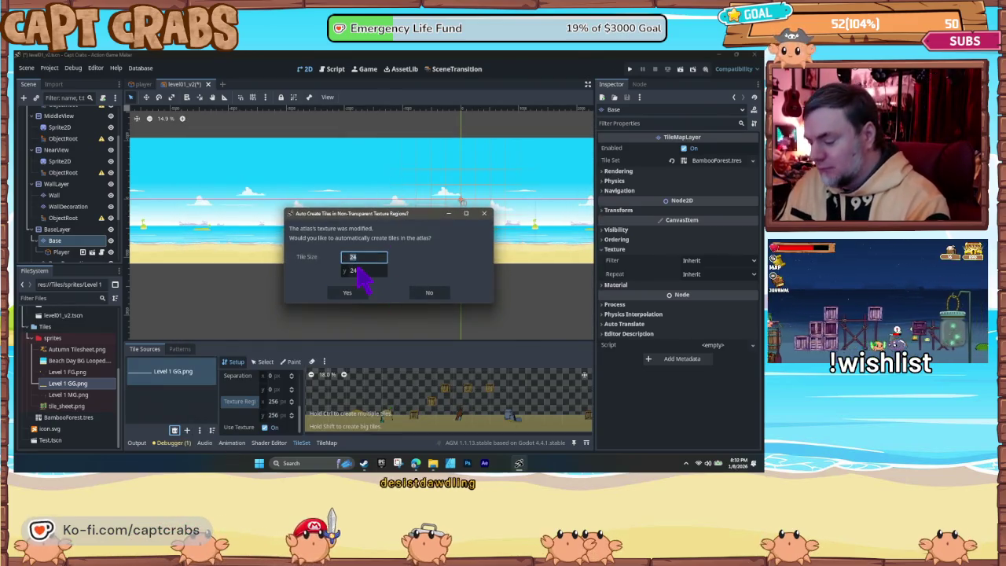
click(358, 272)
text(128)
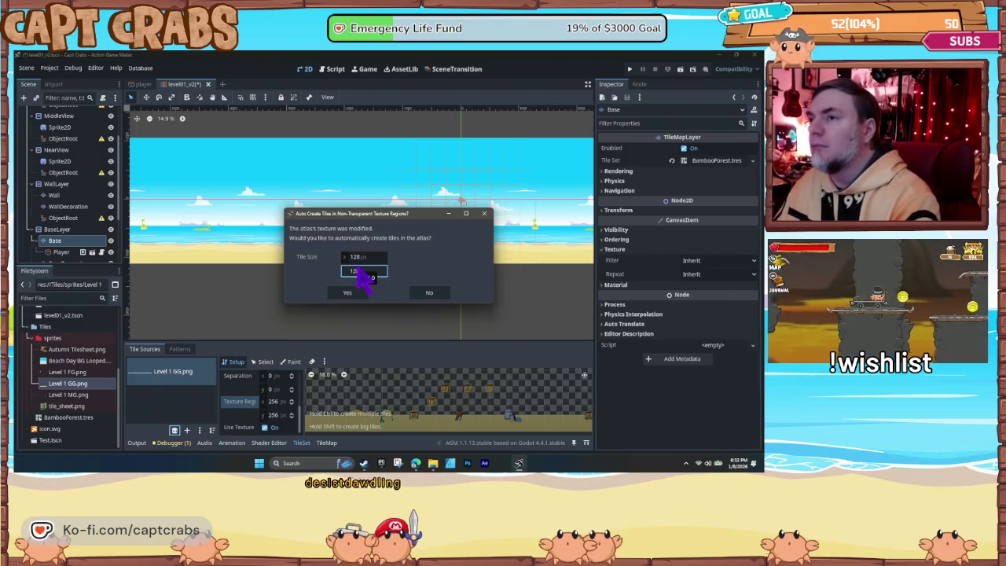
click(358, 294)
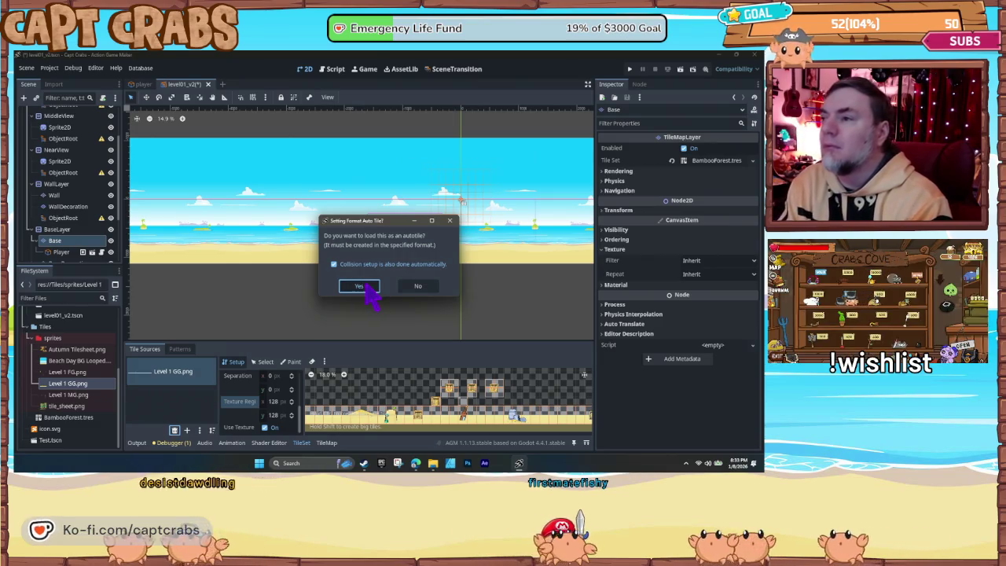
click(359, 286)
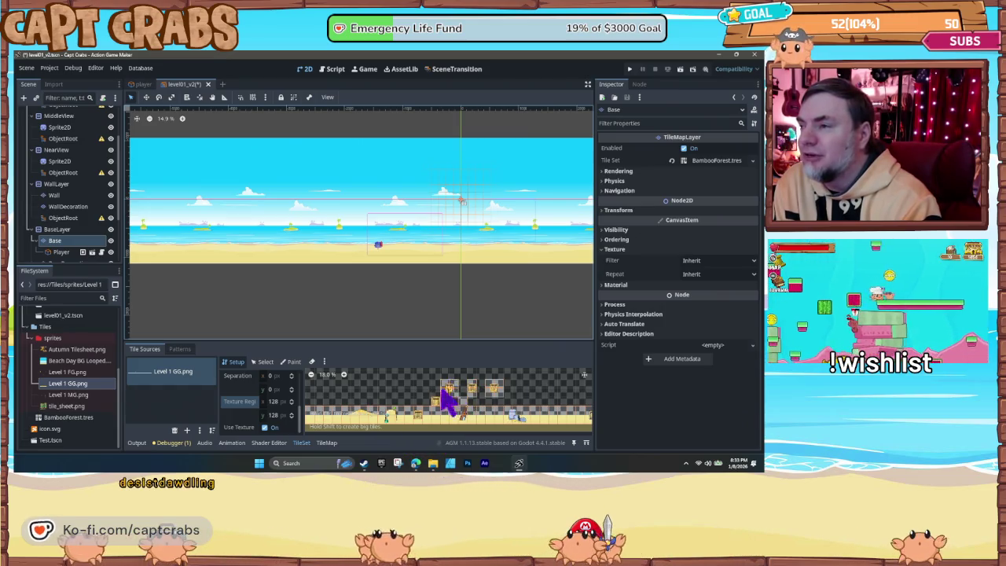
Step: Enlarge the TileSet panel and pan the atlas past the crates and signs to the sandcastle tiles
scroll(460, 409, up, 1)
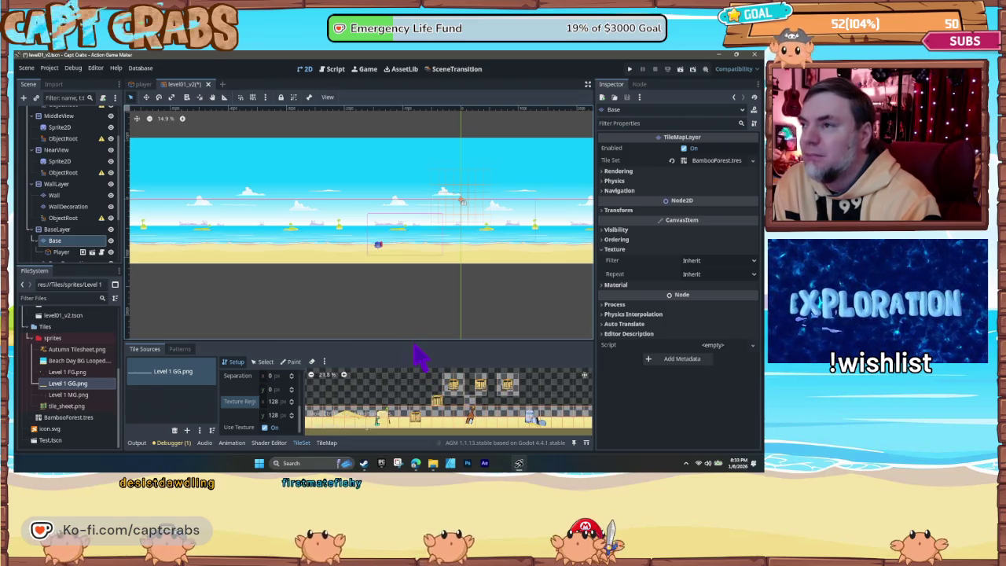
drag(416, 340, 422, 257)
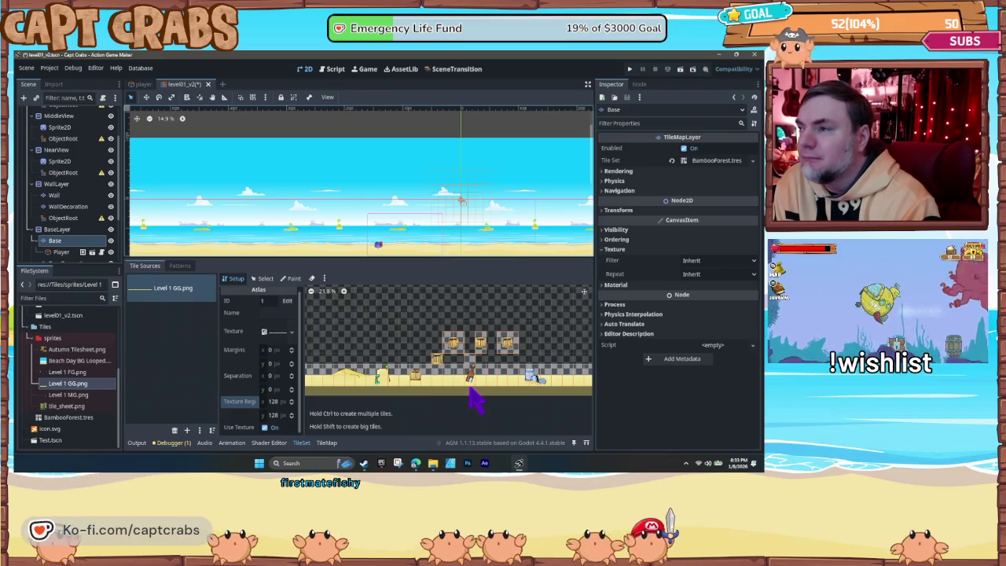
mouse_move(477, 393)
mouse_down()
mouse_move(333, 382)
mouse_move(441, 397)
mouse_move(444, 383)
mouse_up()
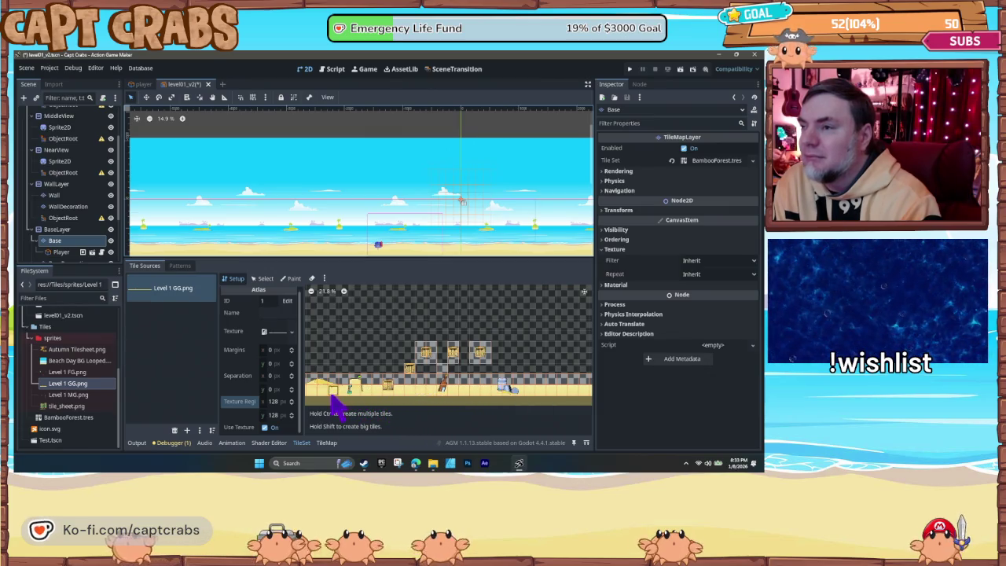
scroll(472, 388, right, 5)
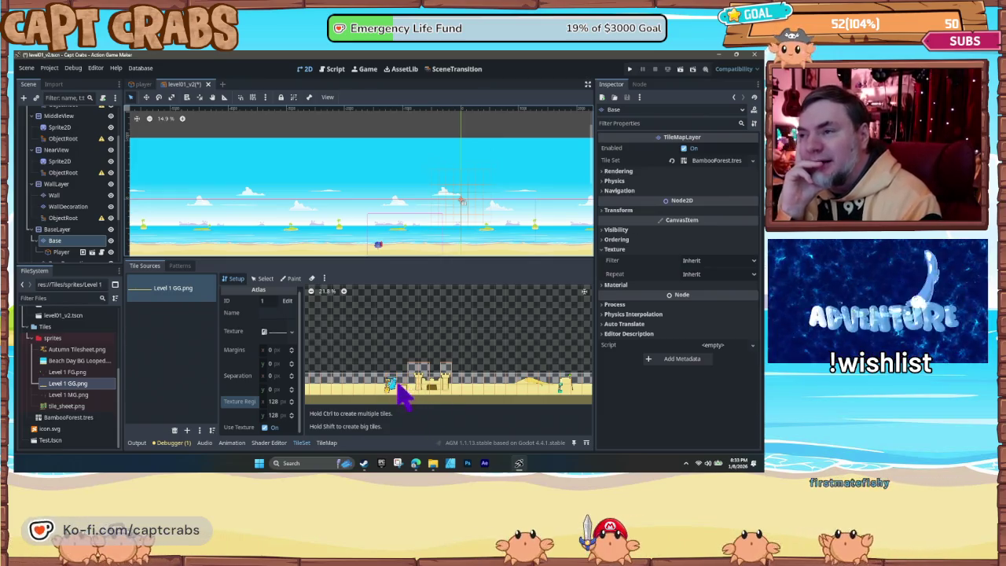
drag(488, 404, 376, 389)
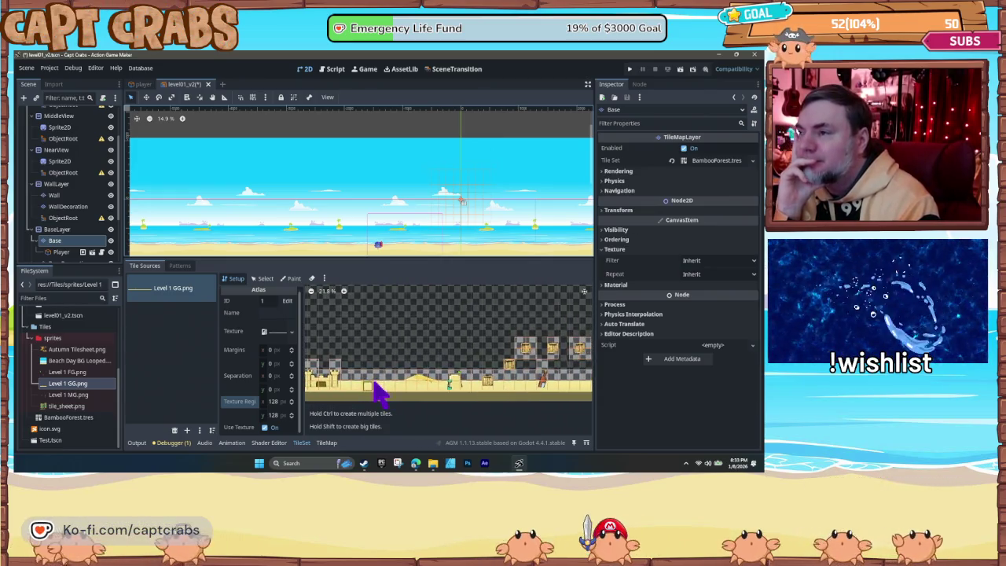
drag(460, 401, 393, 405)
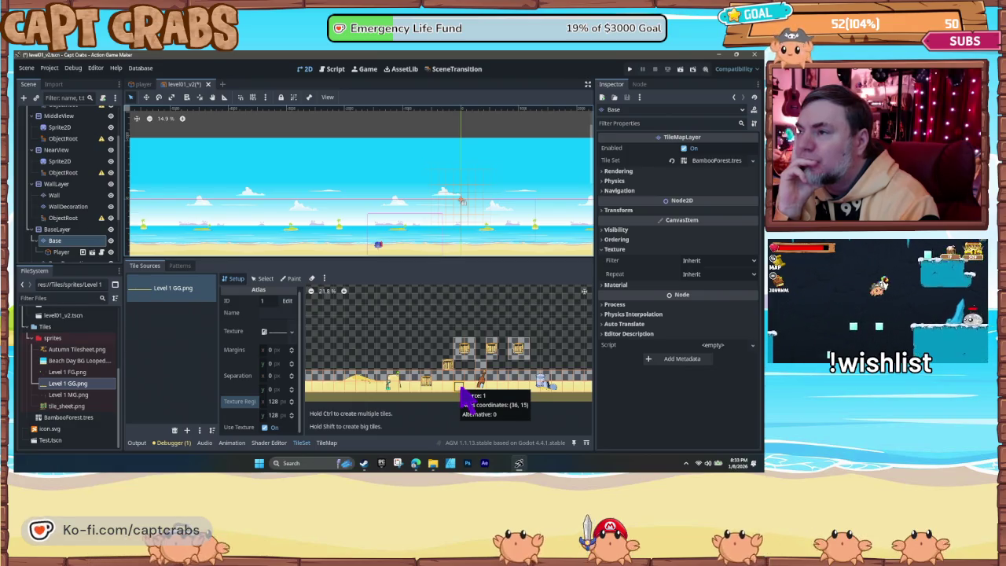
scroll(503, 393, right, 5)
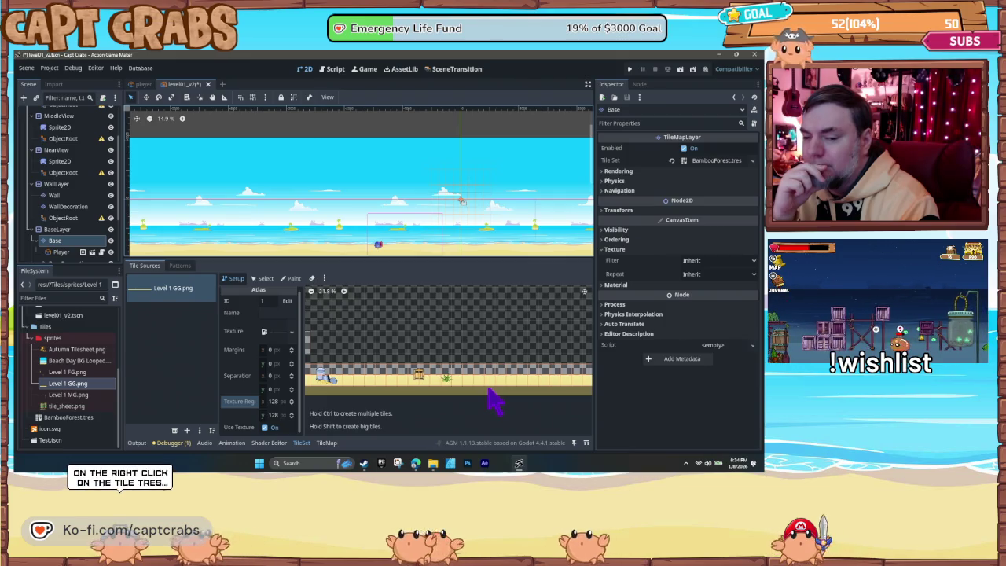
mouse_move(492, 400)
mouse_down()
mouse_move(427, 398)
mouse_move(499, 393)
mouse_move(303, 385)
mouse_up()
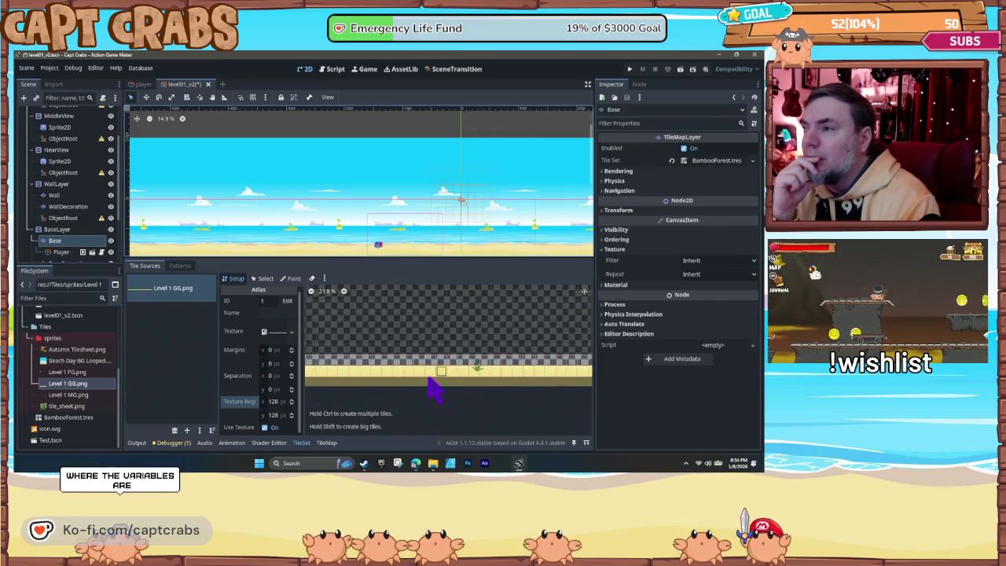
mouse_move(456, 393)
mouse_down()
mouse_move(281, 393)
mouse_move(483, 383)
mouse_move(378, 386)
mouse_move(407, 398)
mouse_move(575, 398)
mouse_move(487, 398)
mouse_up()
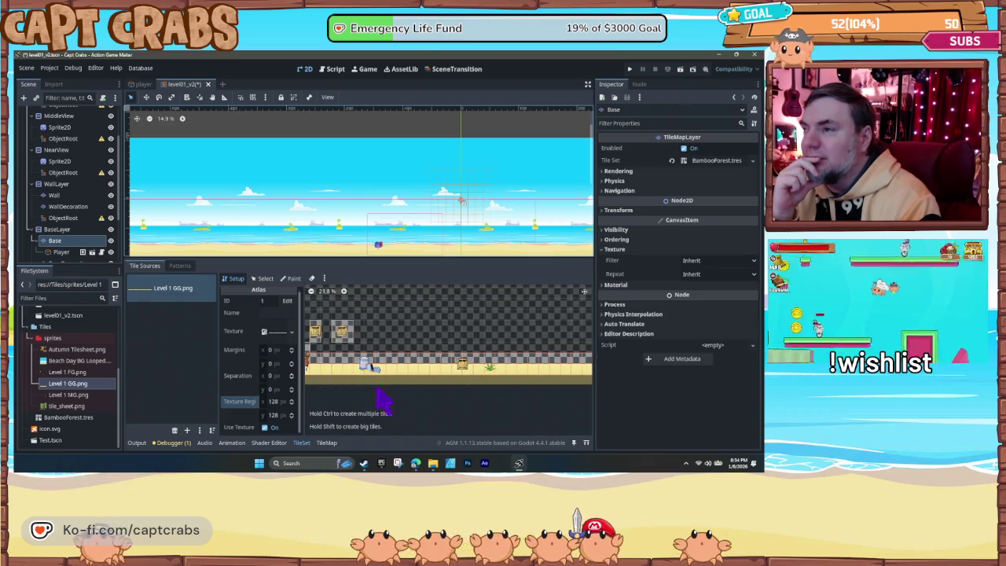
drag(376, 393, 477, 389)
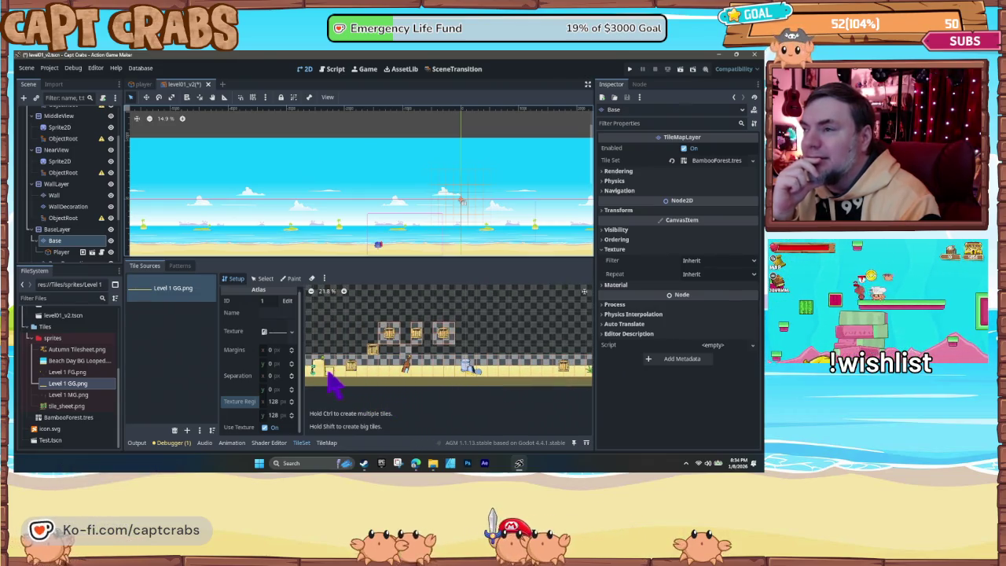
mouse_move(410, 385)
mouse_down()
mouse_move(397, 401)
mouse_move(492, 405)
mouse_up()
drag(386, 405, 500, 401)
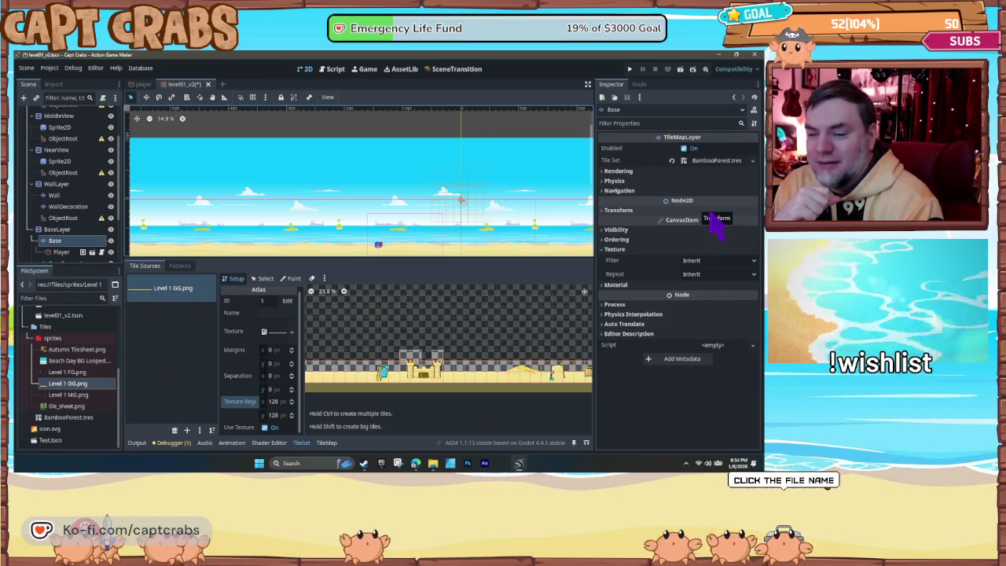
Step: Try Isometric, Half-Offset Square and Hexagon tile shapes on BambooForest.tres, then restore Square
click(714, 161)
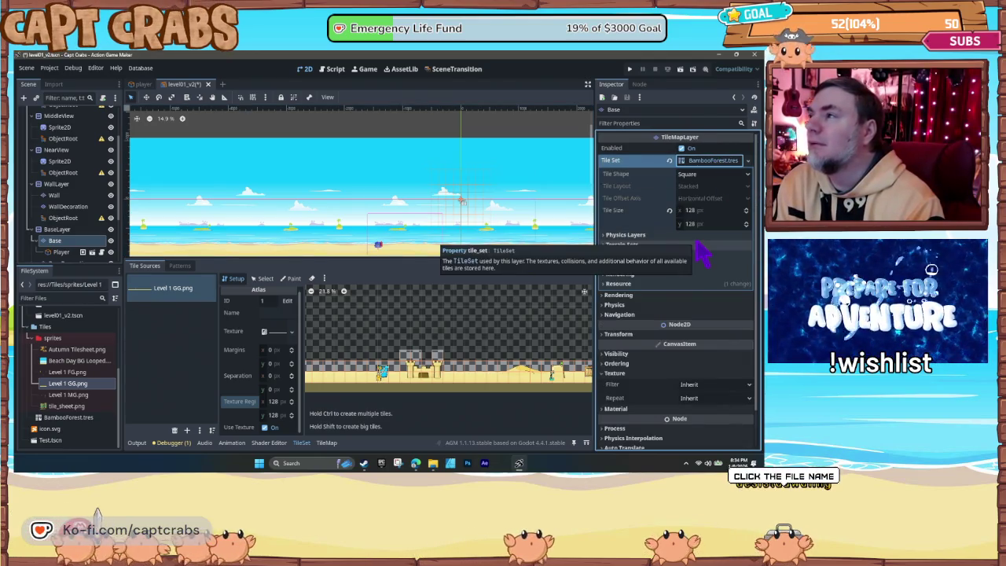
click(710, 175)
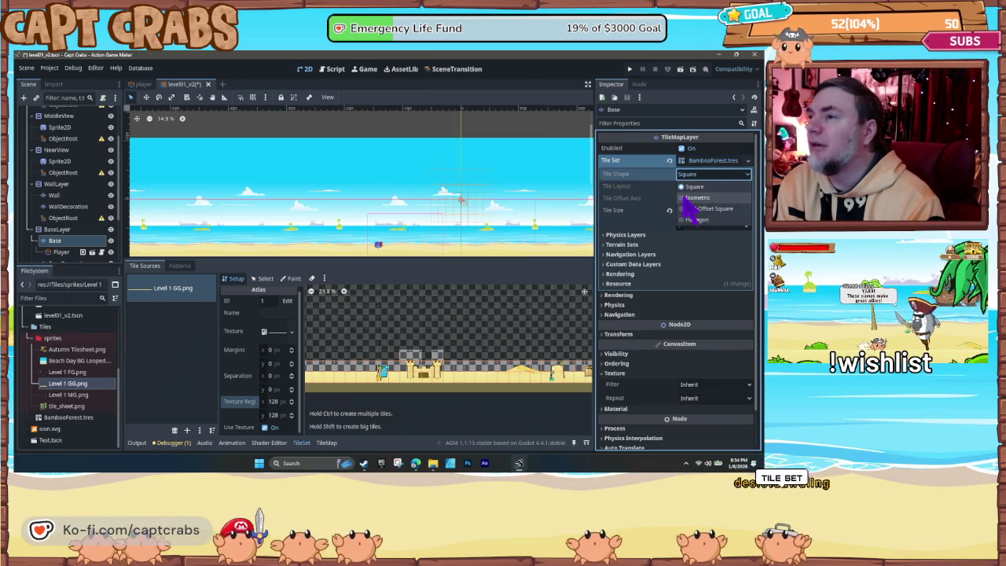
click(683, 199)
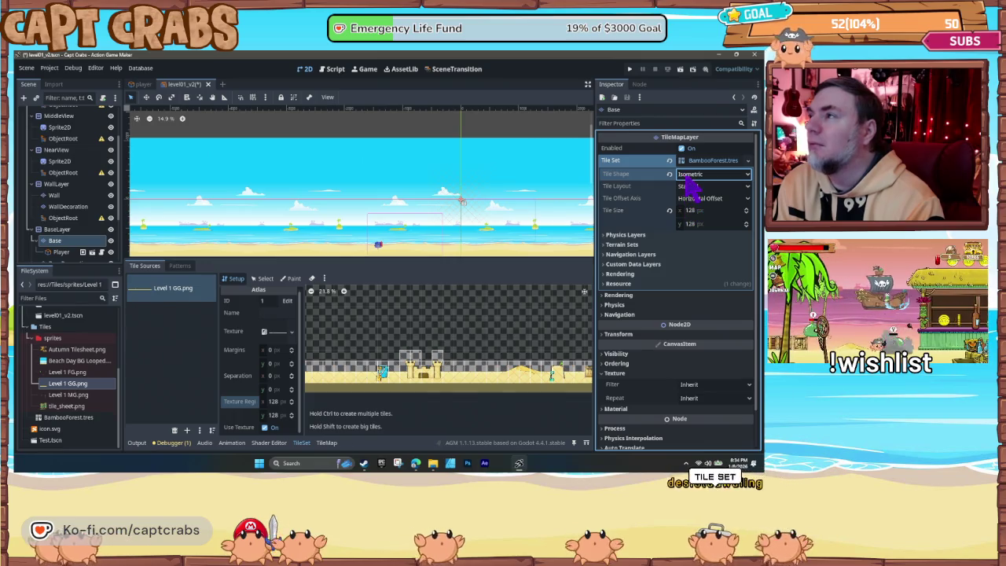
click(684, 179)
click(686, 212)
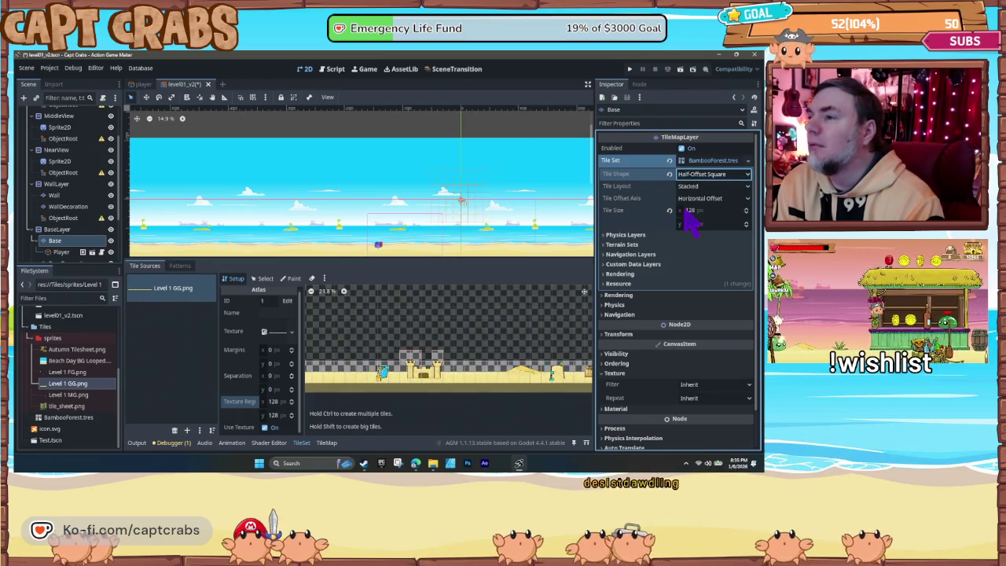
key(Tab)
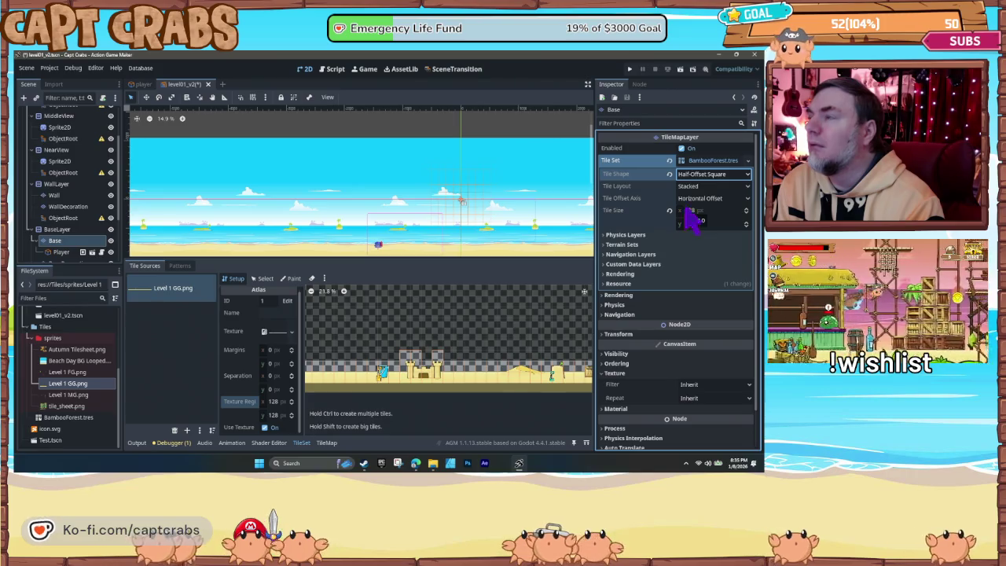
click(689, 177)
click(689, 220)
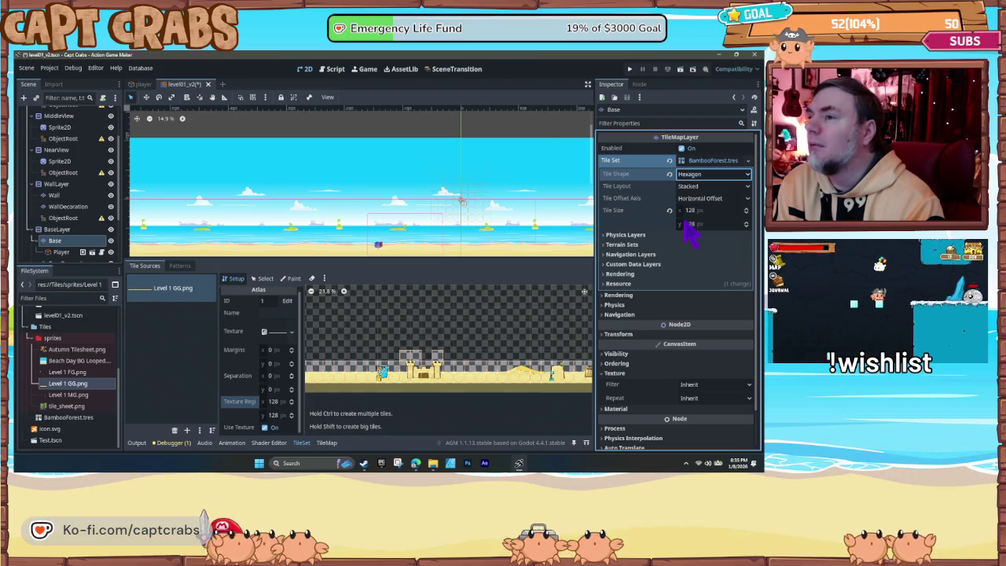
click(695, 186)
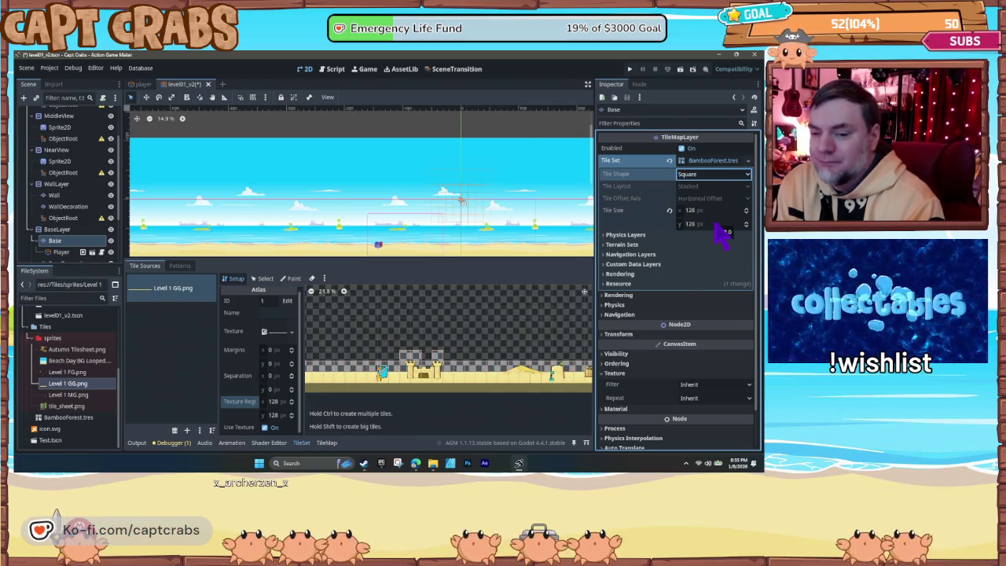
drag(449, 362, 364, 353)
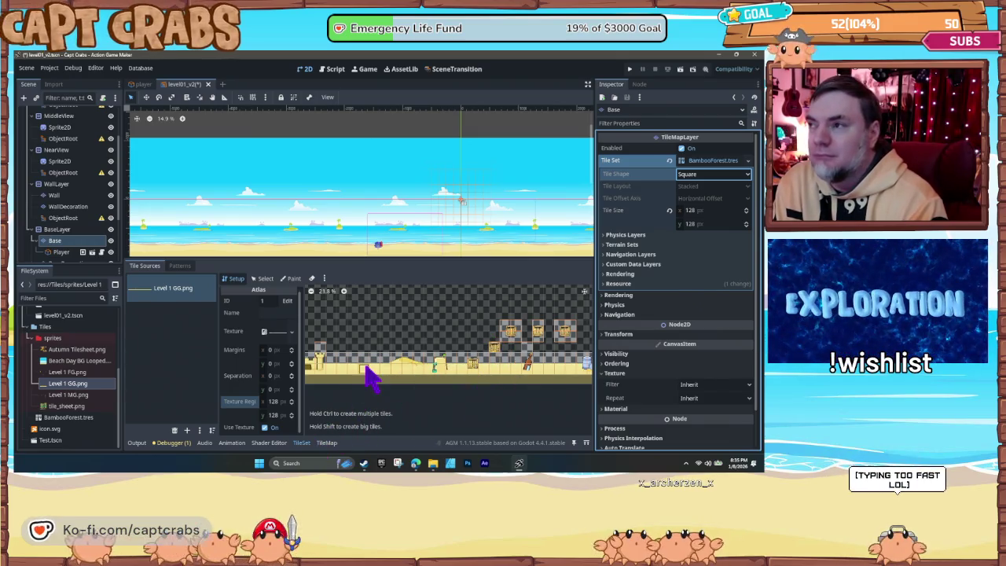
Step: Pan the atlas strip from end to end to inspect all Level 1 GG.png tiles
scroll(363, 380, left, 2)
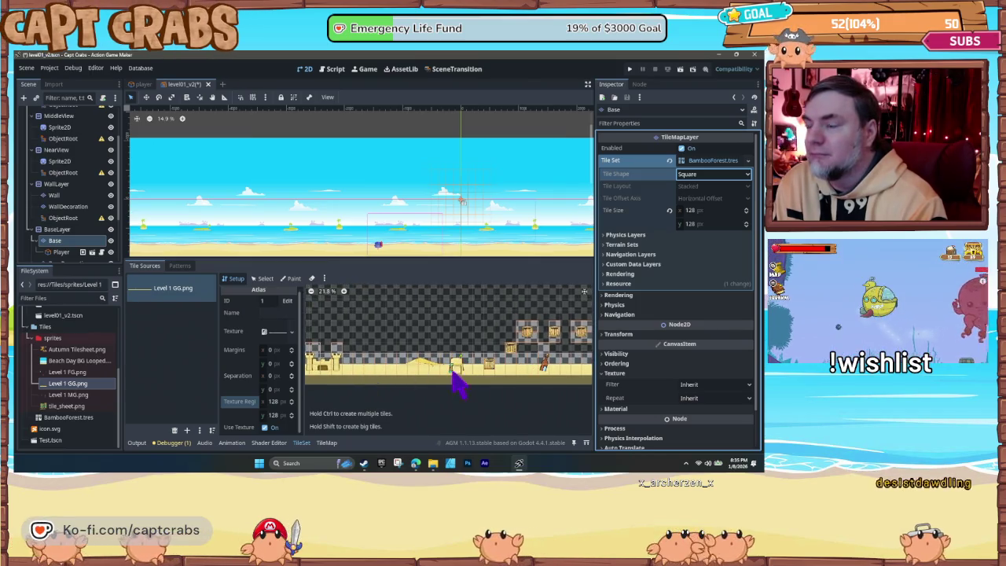
scroll(399, 382, right, 5)
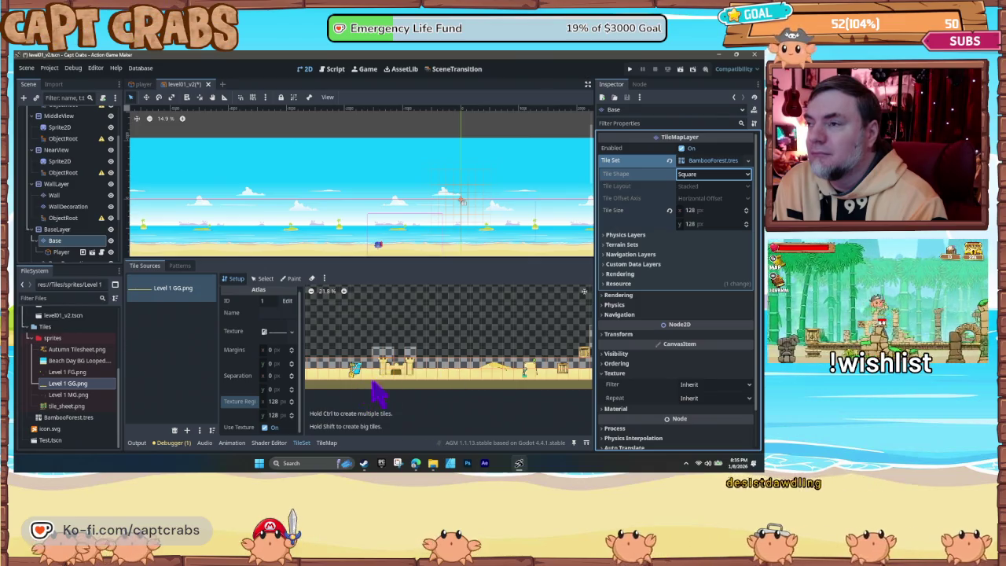
scroll(440, 398, right, 5)
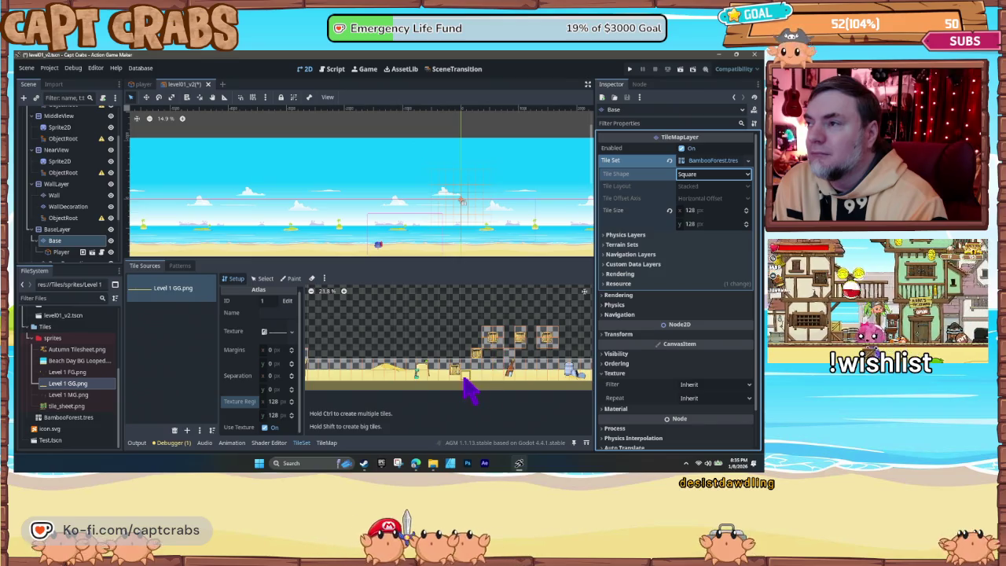
scroll(440, 365, right, 6)
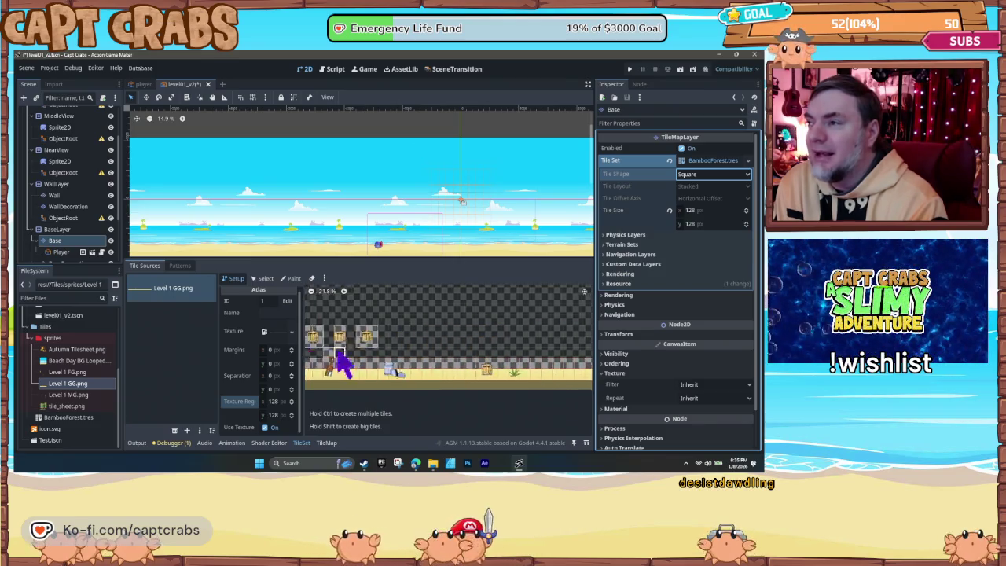
scroll(418, 378, right, 5)
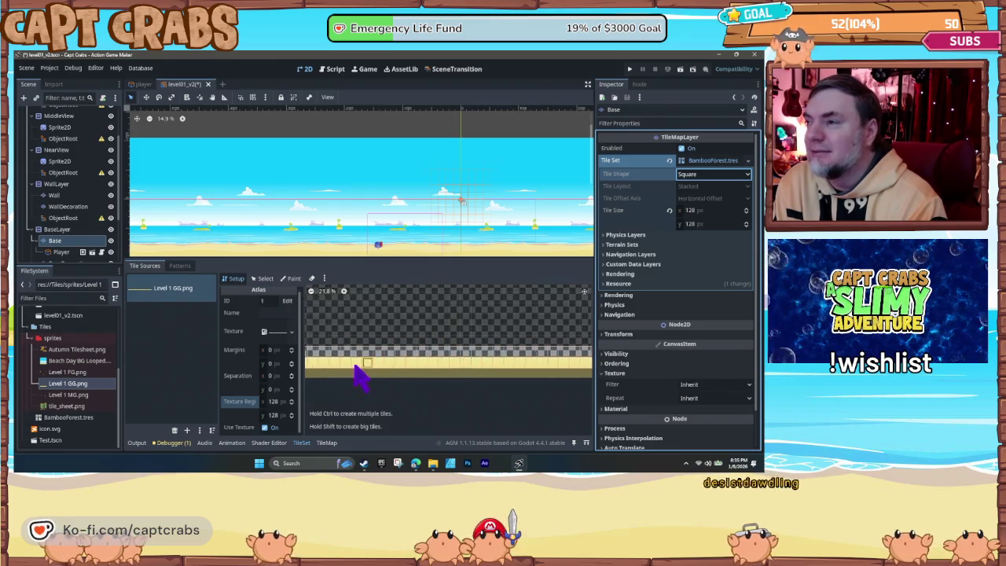
scroll(424, 378, right, 4)
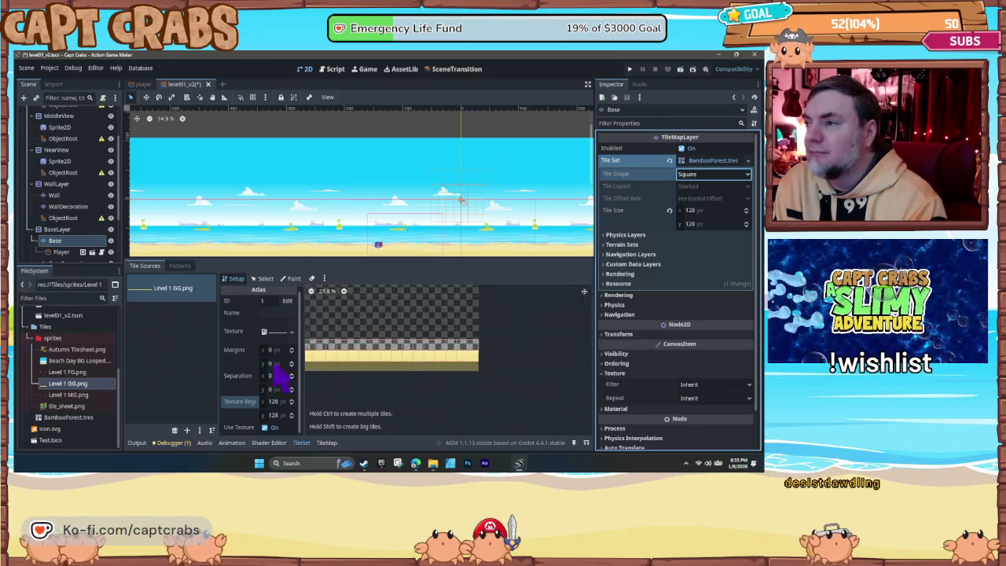
scroll(440, 377, left, 8)
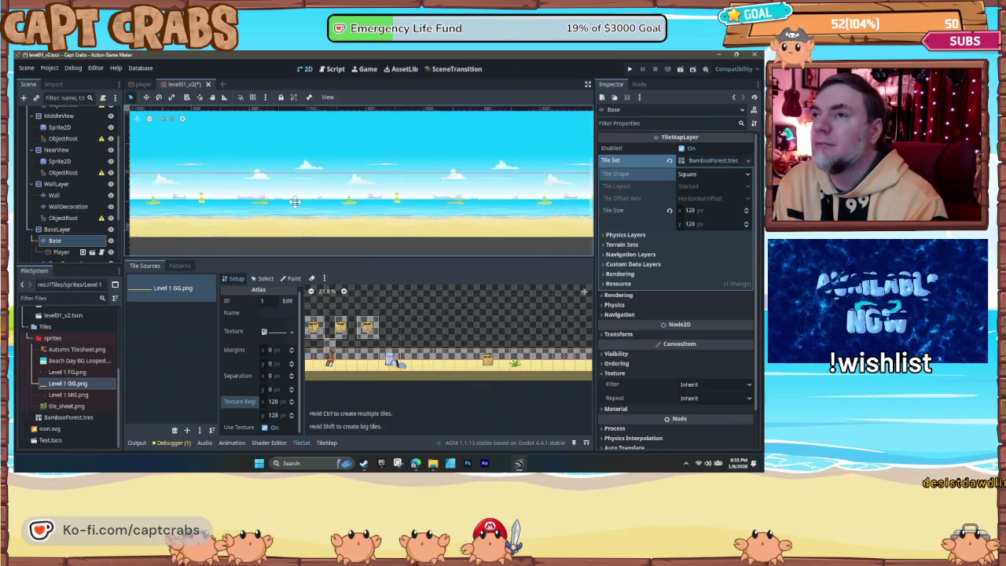
scroll(365, 233, left, 3)
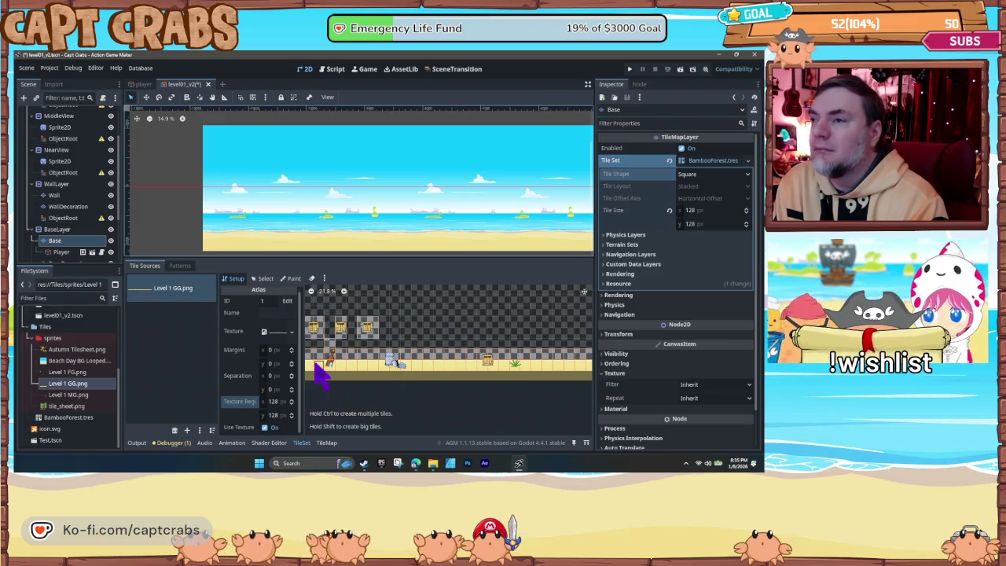
drag(335, 382, 477, 382)
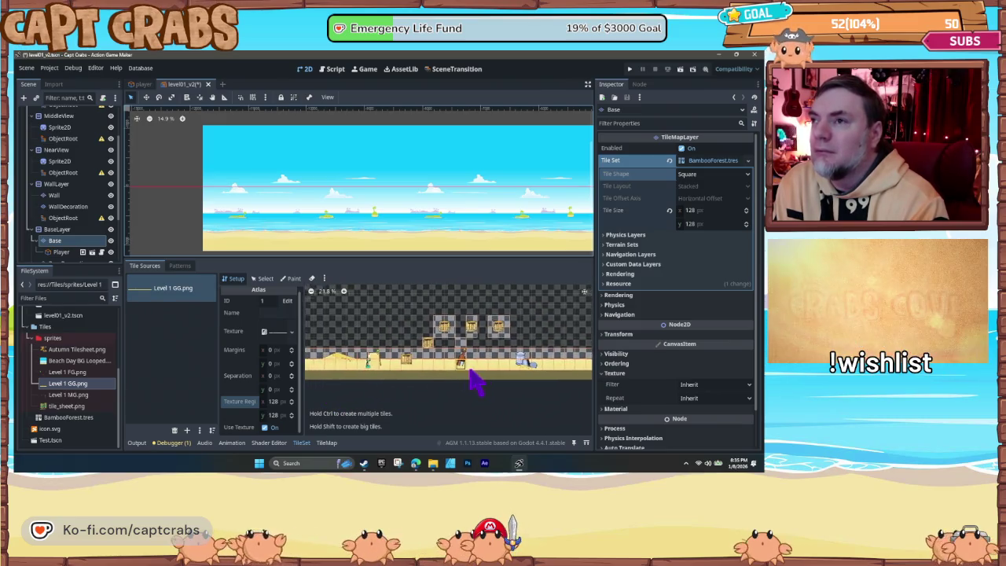
Step: Switch the tileset editor to Paint mode and list the paintable tile properties
click(293, 279)
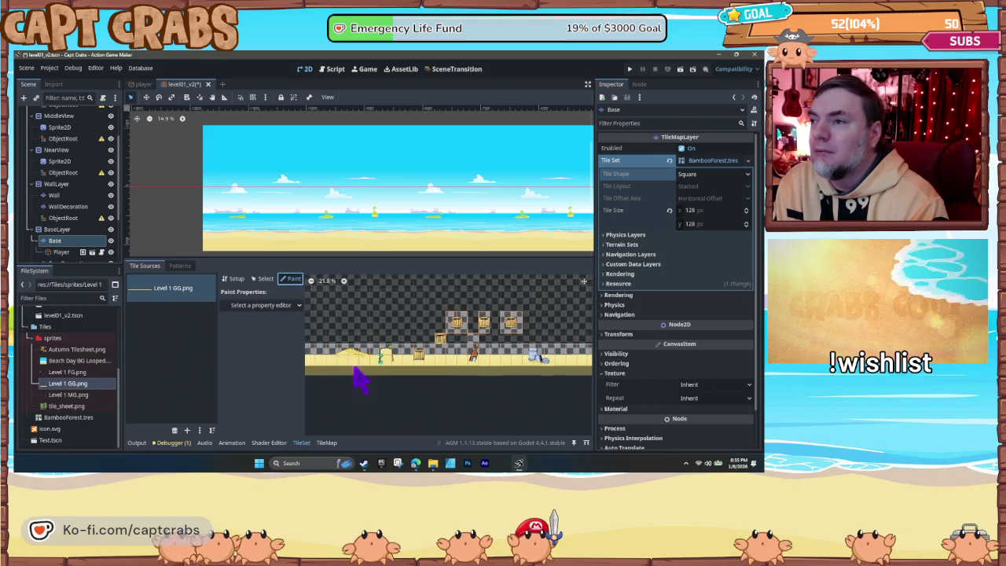
mouse_move(430, 386)
mouse_down()
mouse_move(499, 382)
mouse_move(409, 382)
mouse_up()
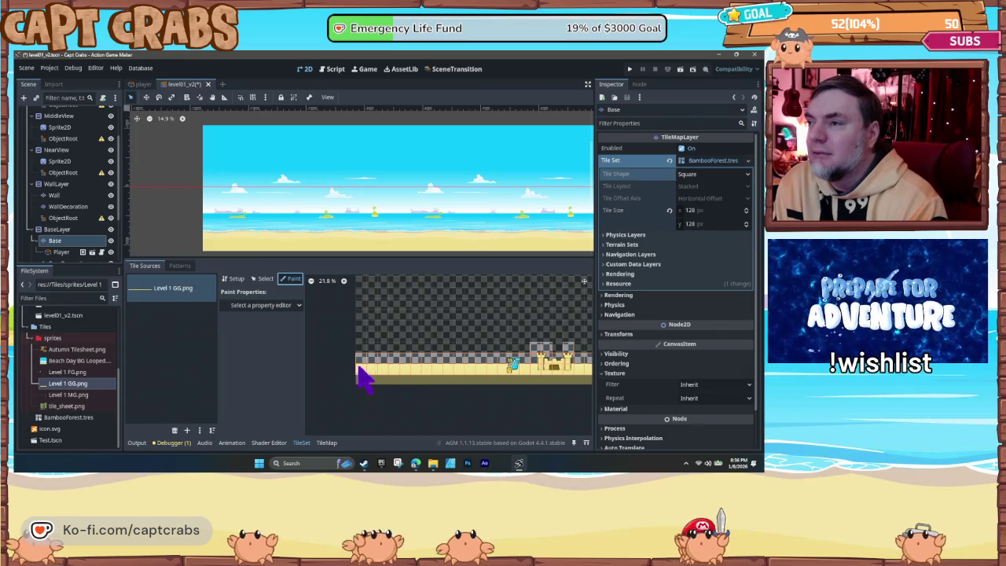
click(299, 307)
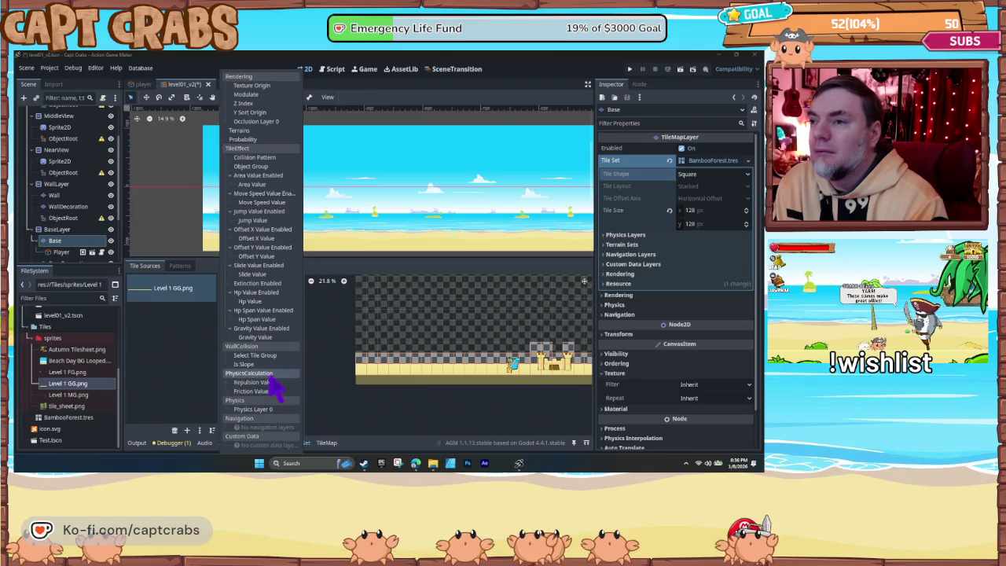
Step: Paint a Physics Layer 0 collision polygon onto the first ground tile
key(Escape)
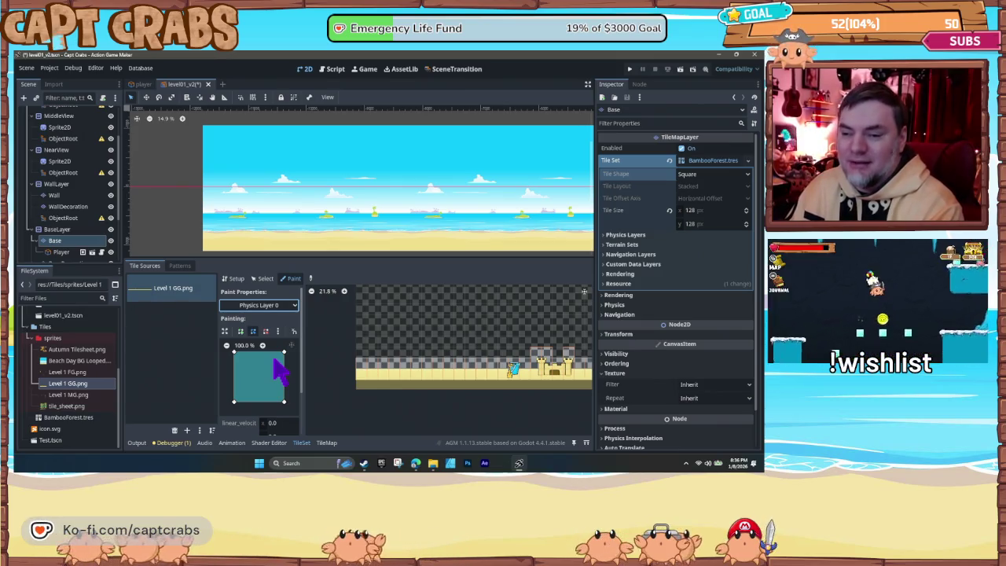
click(274, 382)
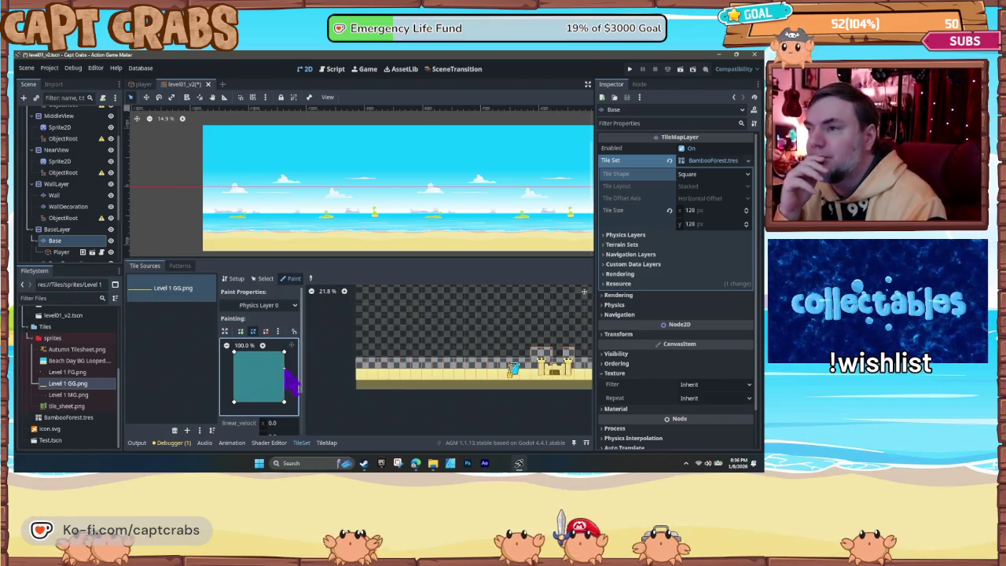
click(365, 377)
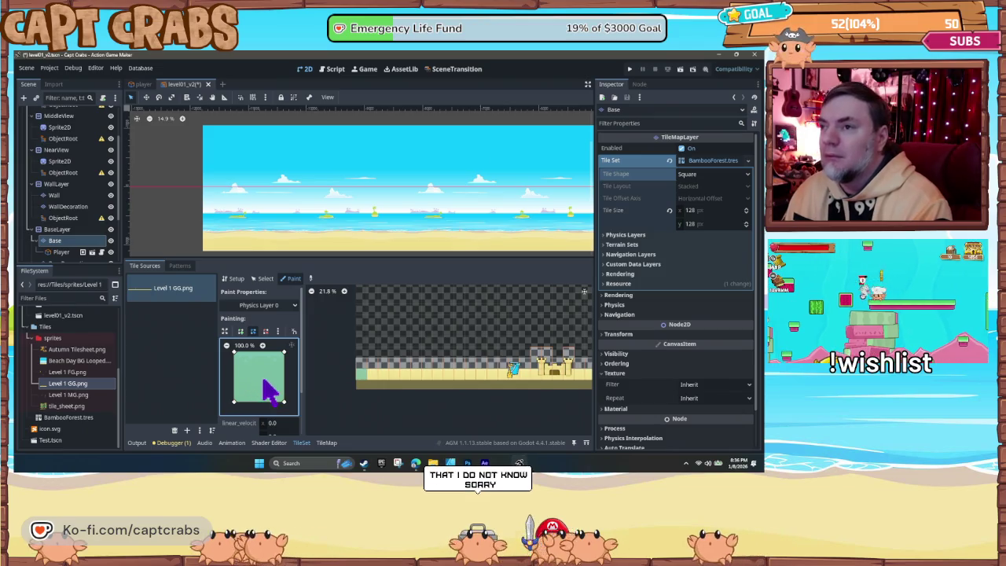
scroll(263, 390, down, 2)
scroll(250, 413, up, 2)
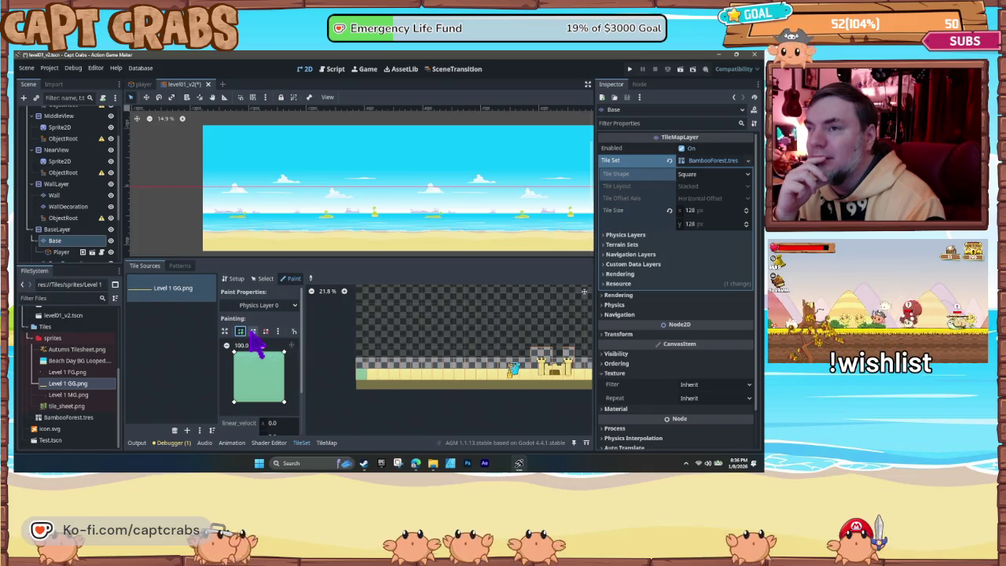
Step: Reset the collision polygon to the full default square and paint it onto the next ground tile
click(278, 331)
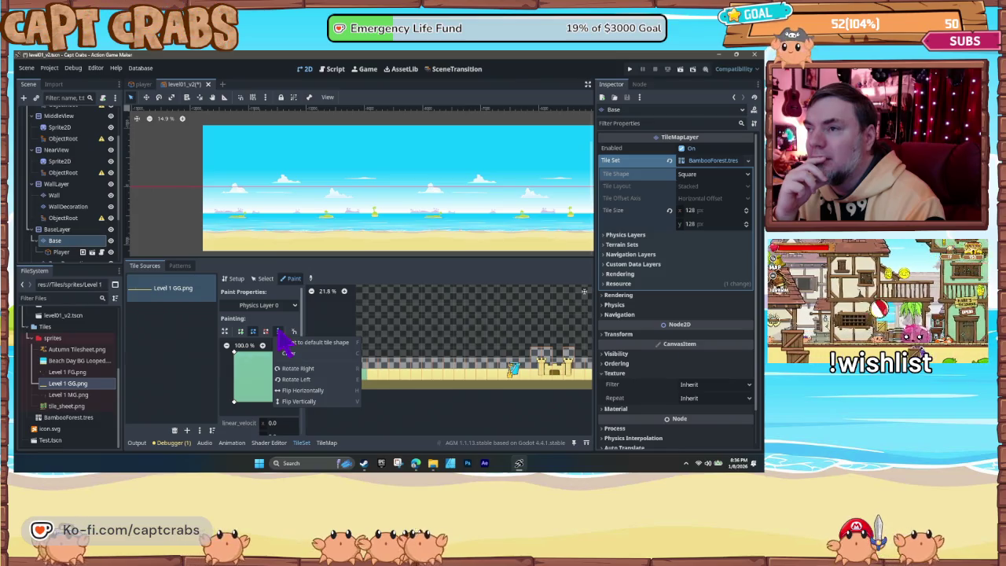
click(287, 343)
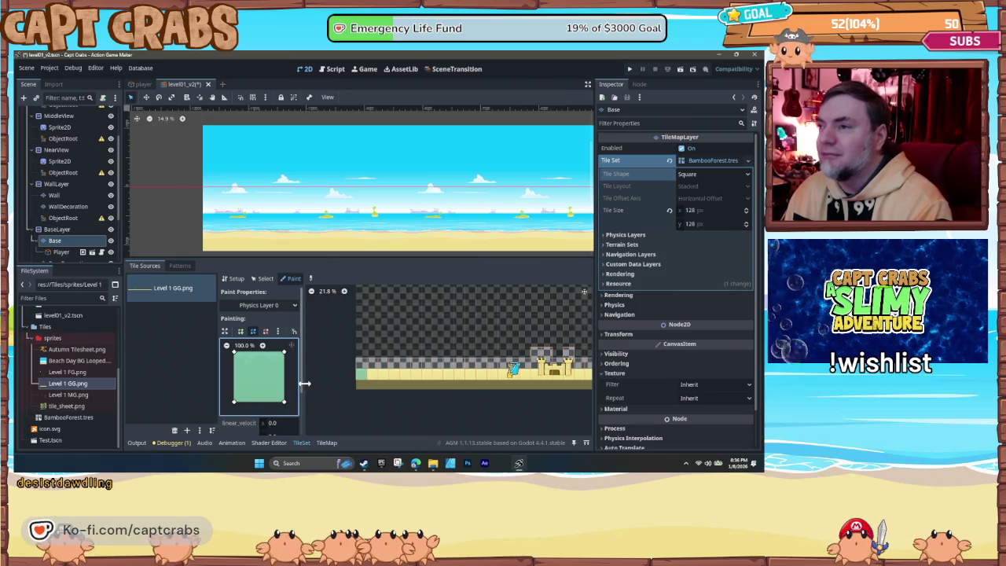
click(375, 375)
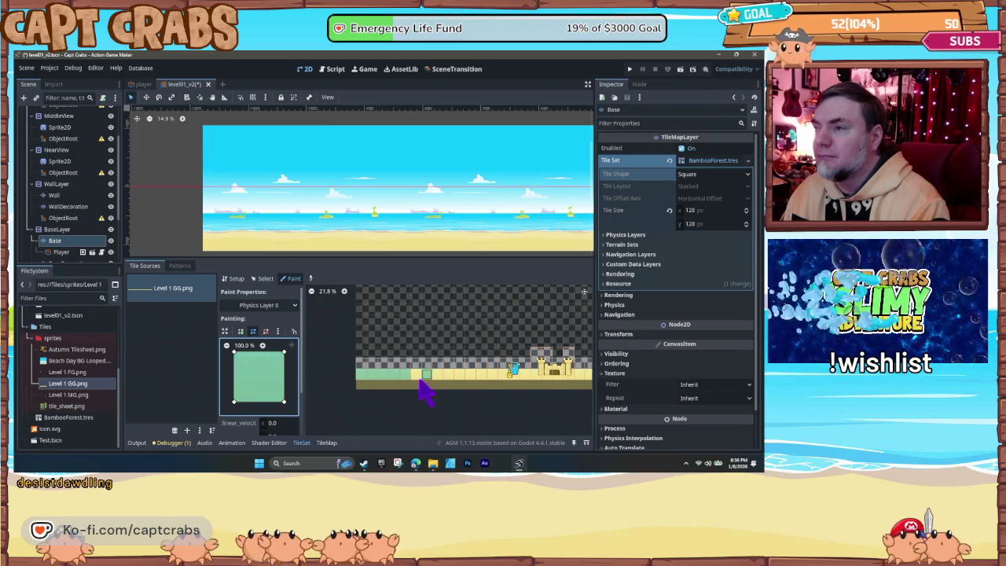
Step: Drag Physics Layer 0 collision across the remaining ground tiles, then switch to Select mode
drag(481, 384, 563, 379)
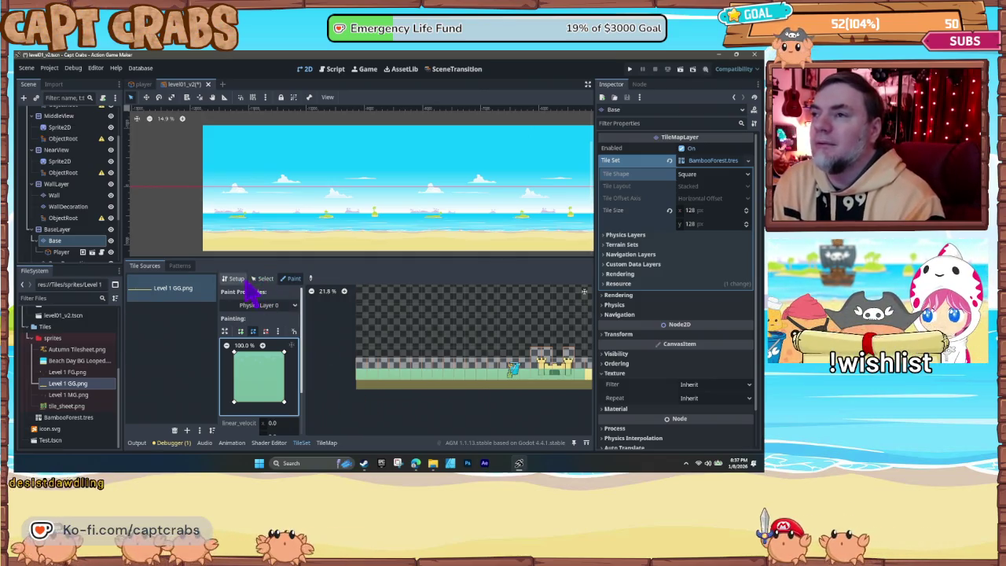
drag(495, 416, 391, 421)
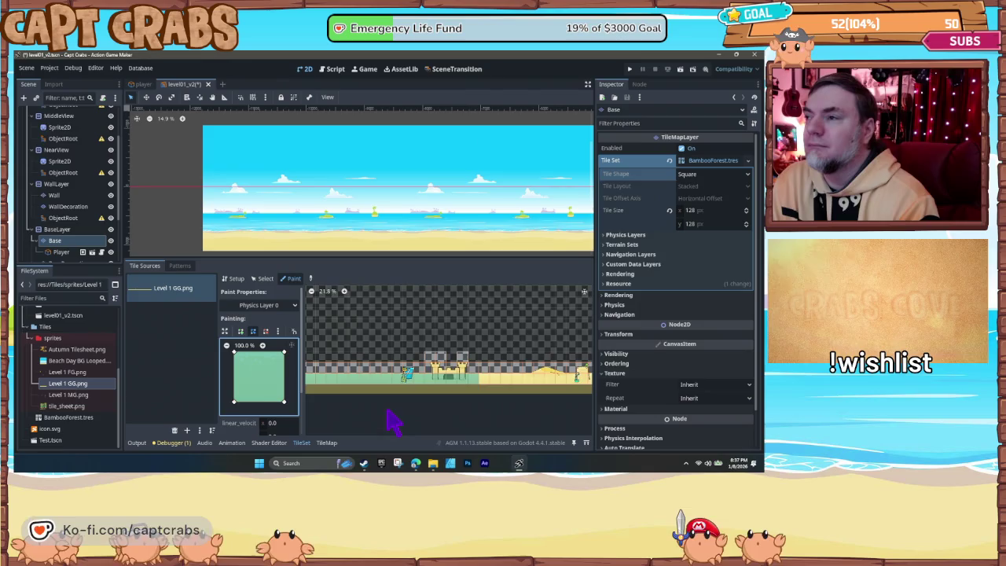
drag(482, 384, 572, 385)
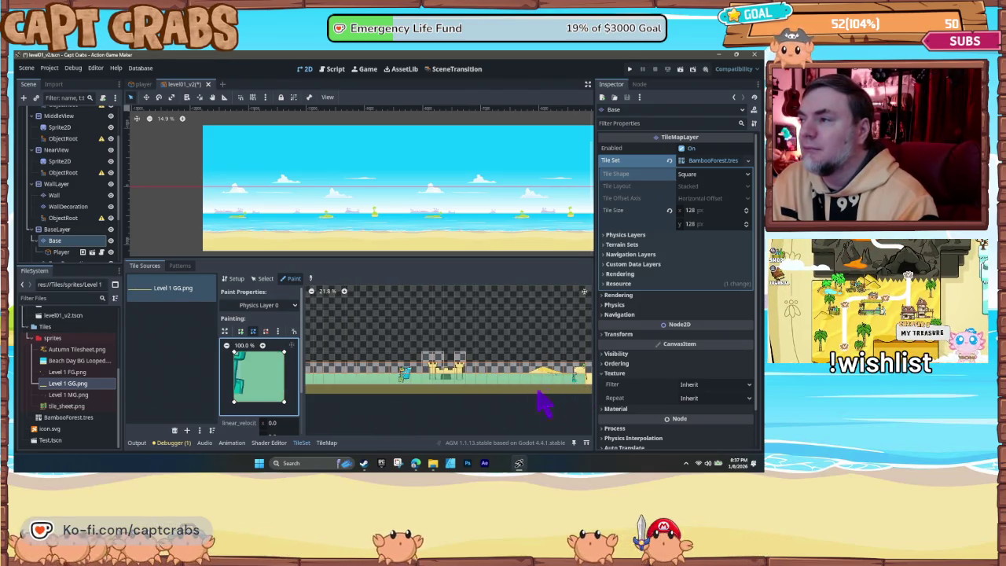
mouse_move(407, 412)
mouse_down()
mouse_move(524, 417)
mouse_move(488, 409)
mouse_up()
click(262, 279)
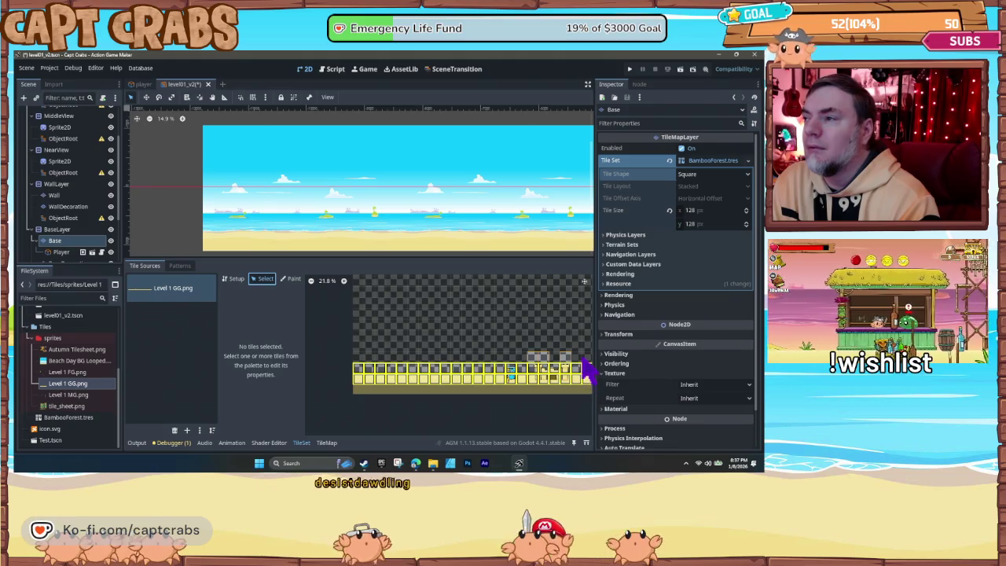
Step: Select the whole atlas tile row and paint collision onto more tiles
drag(591, 381, 301, 246)
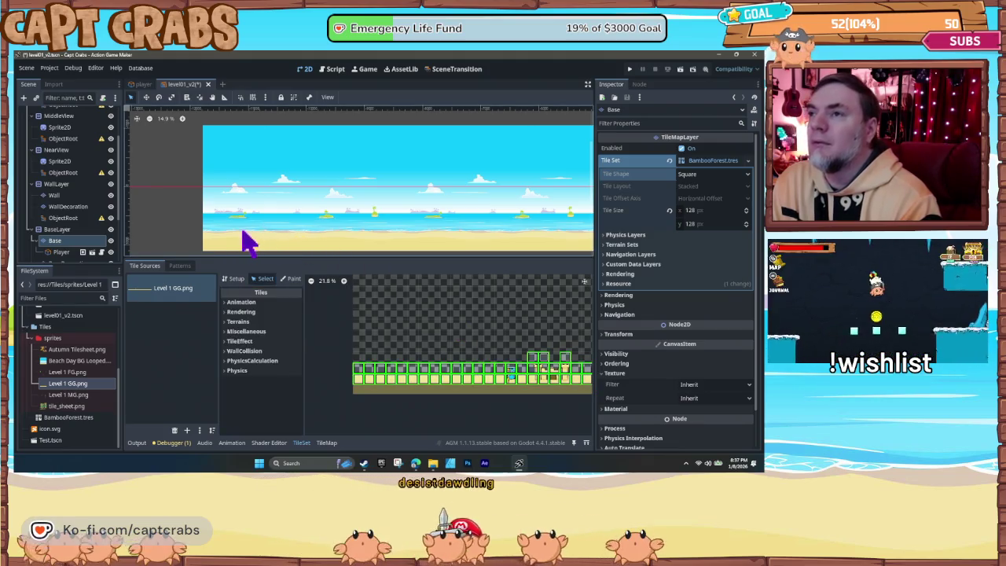
click(291, 279)
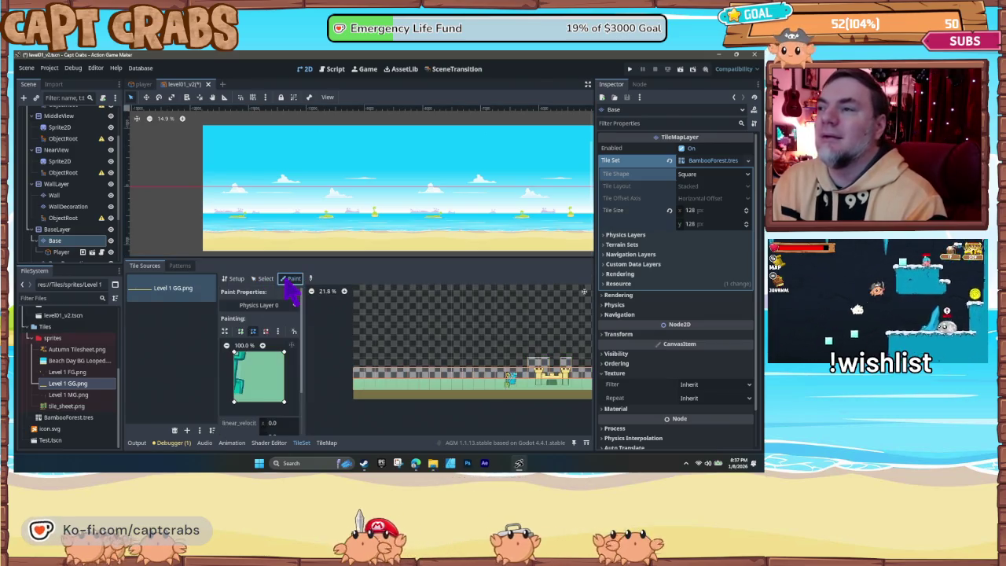
drag(393, 389, 440, 387)
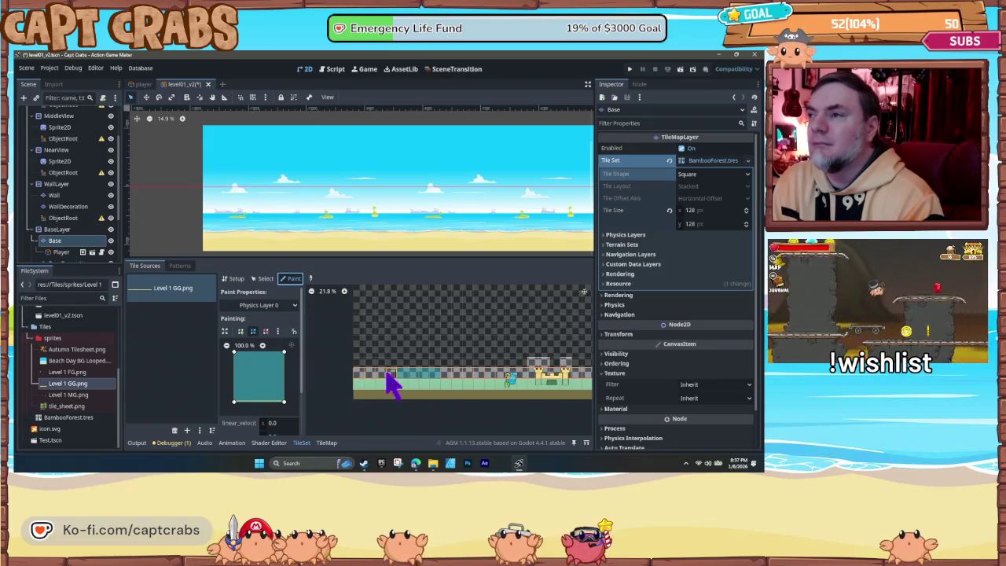
Step: Cancel deleting the Base layer, cycle the Setup and Select modes, then select BaseLayer
key(Delete)
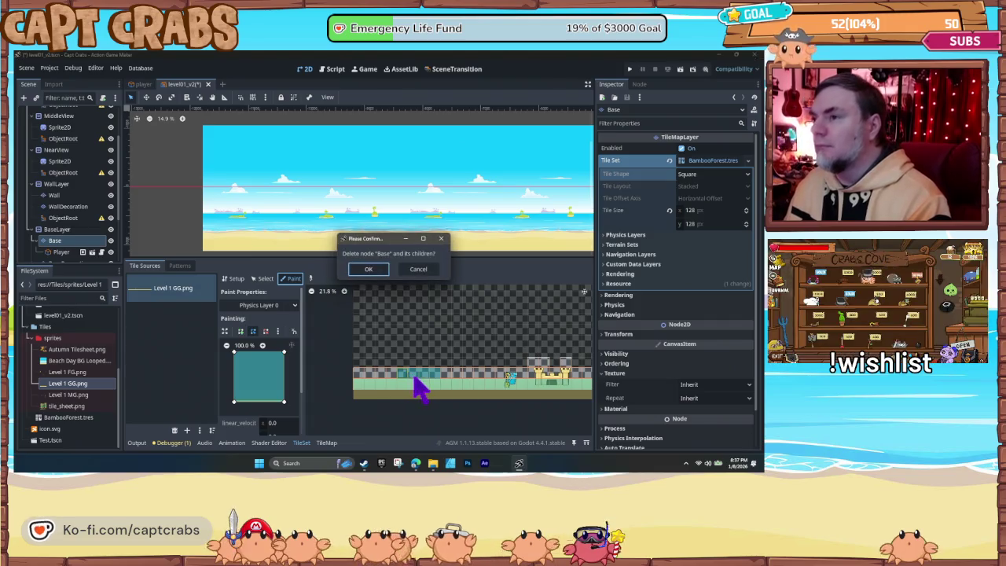
click(416, 270)
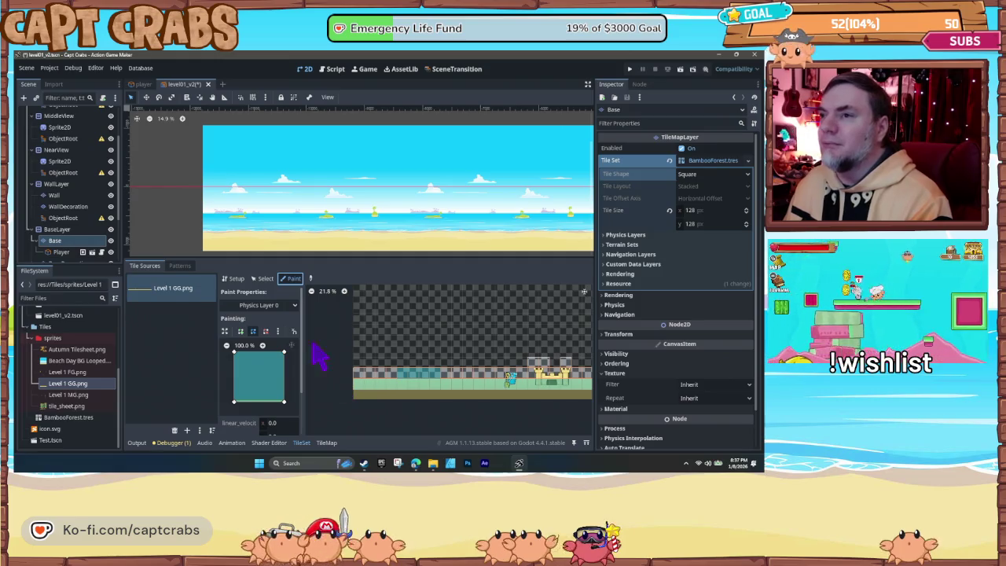
click(261, 280)
click(234, 279)
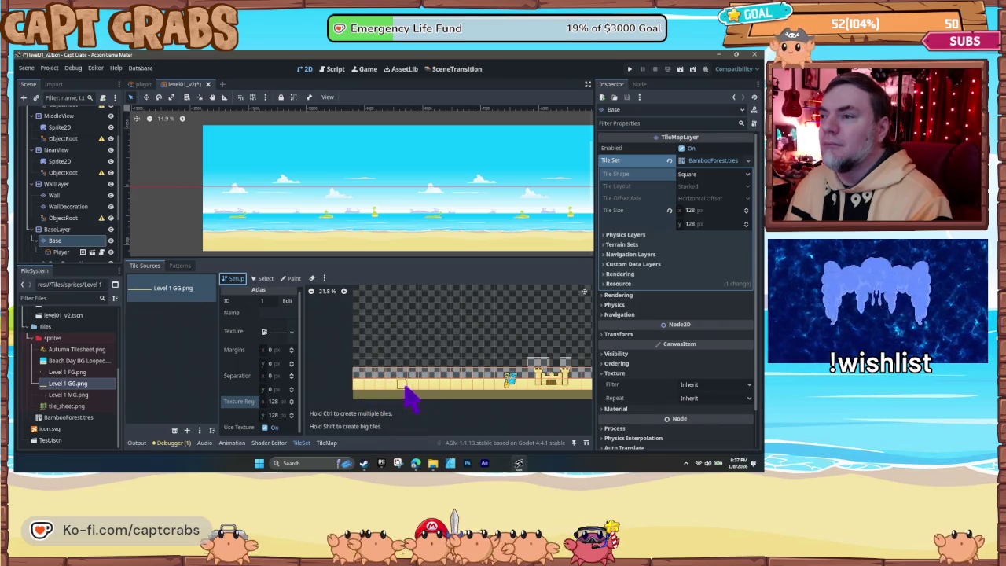
click(264, 280)
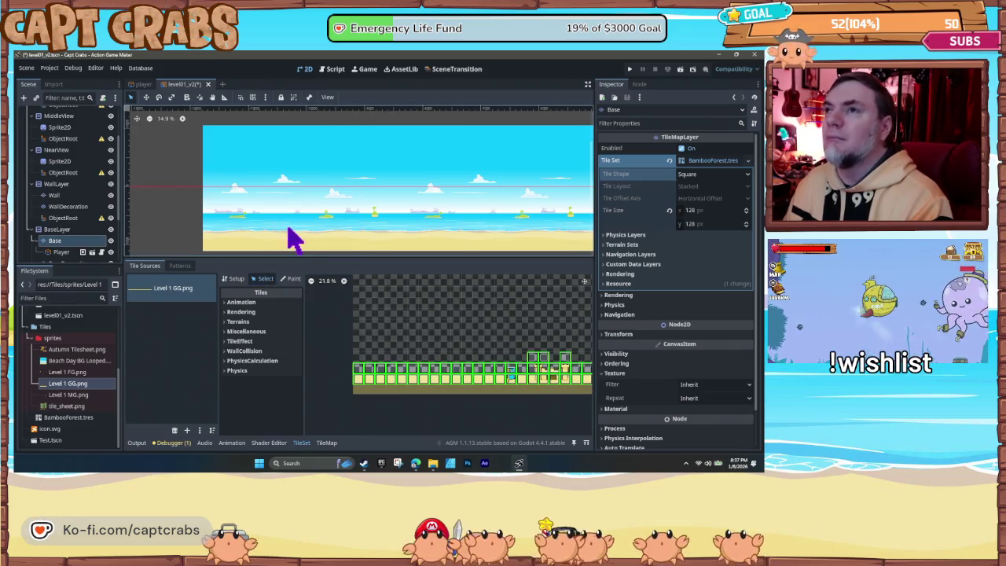
click(58, 228)
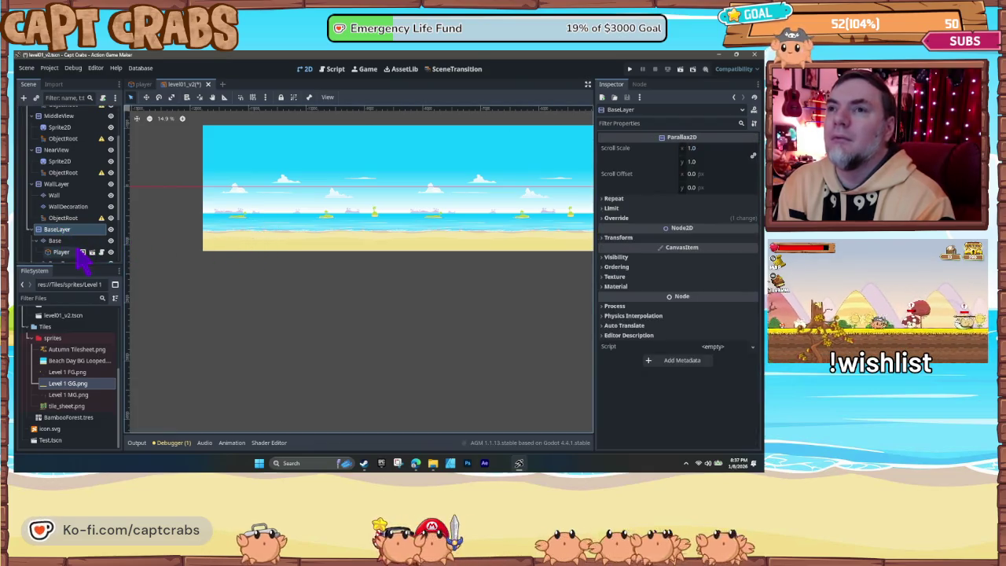
Step: Select the Base layer, pick the beach tile block, and paint it into the level
click(76, 240)
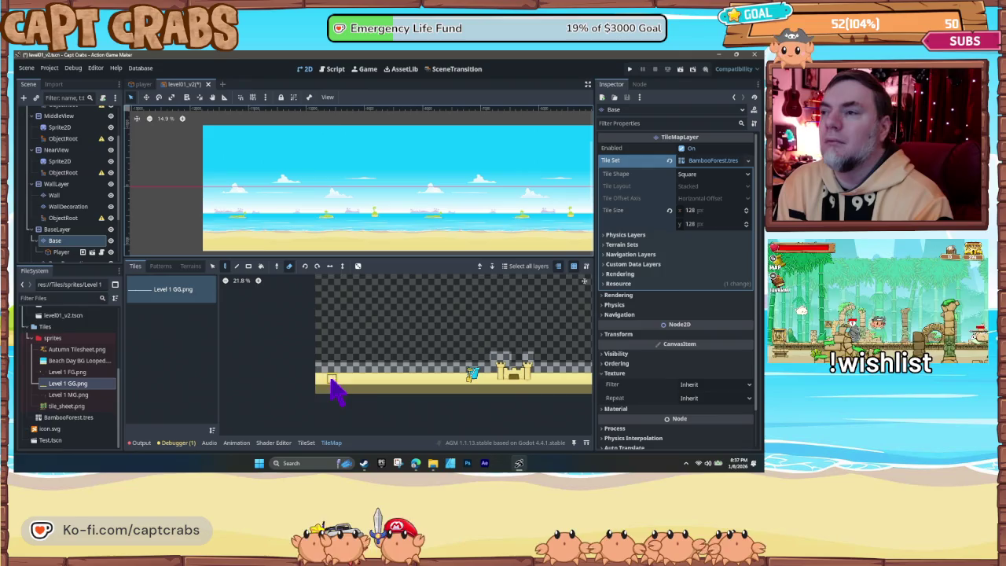
drag(318, 380, 408, 372)
mouse_move(503, 380)
mouse_down()
mouse_move(534, 370)
mouse_move(538, 355)
mouse_up()
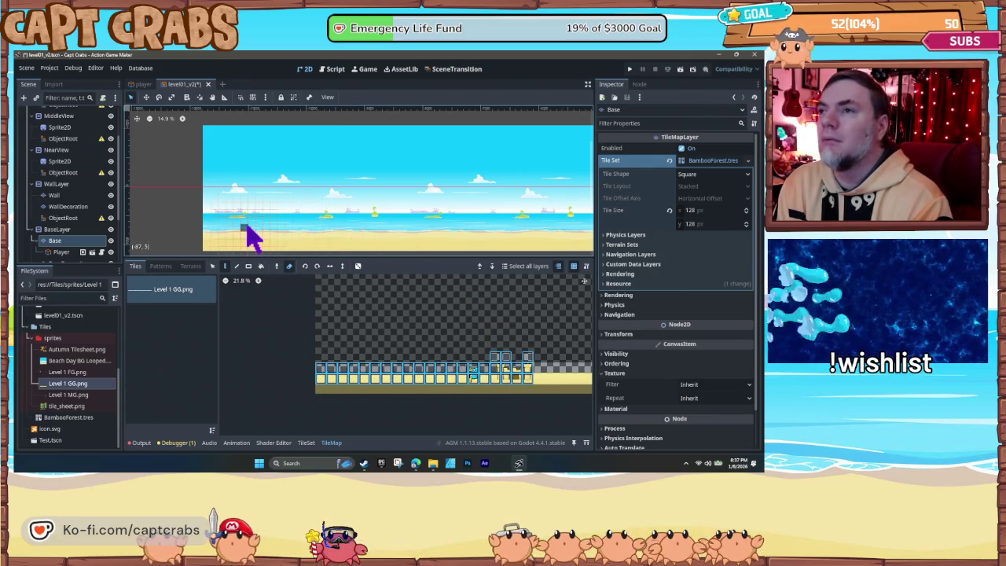
mouse_move(273, 234)
mouse_down()
mouse_move(261, 215)
mouse_move(287, 215)
mouse_up()
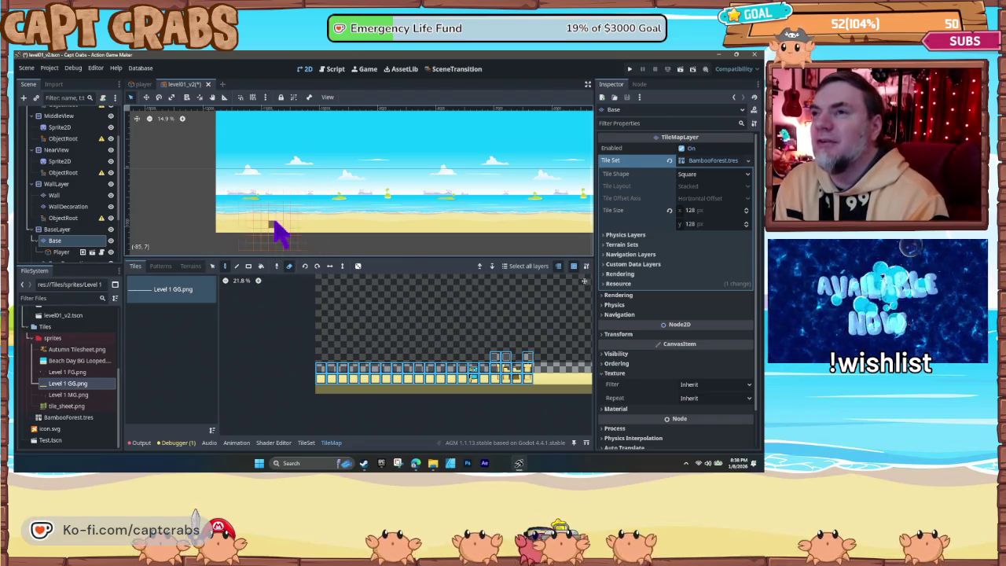
Step: Check the Patterns and Terrains tabs, then return to the Level 1 GG.png atlas
click(161, 268)
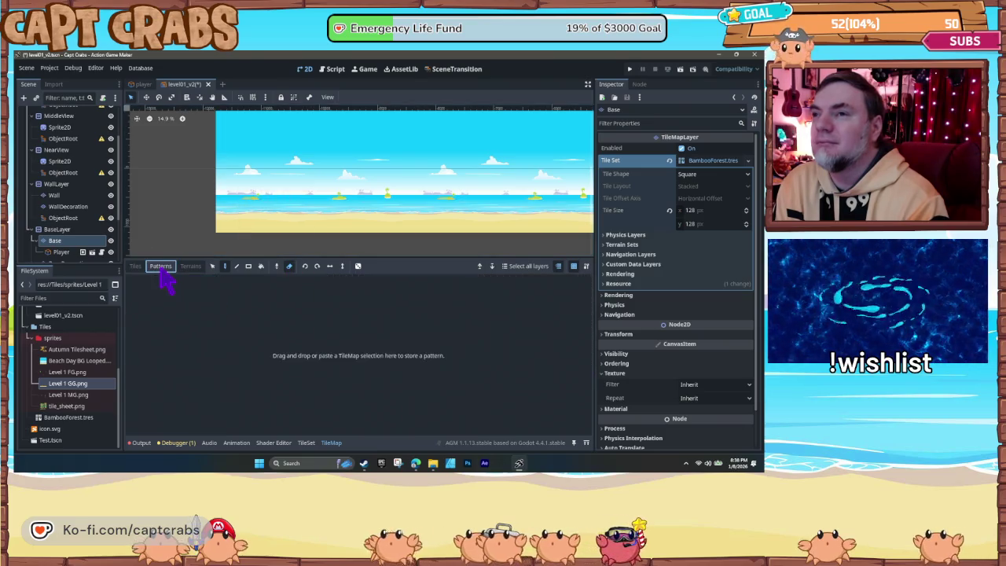
click(190, 268)
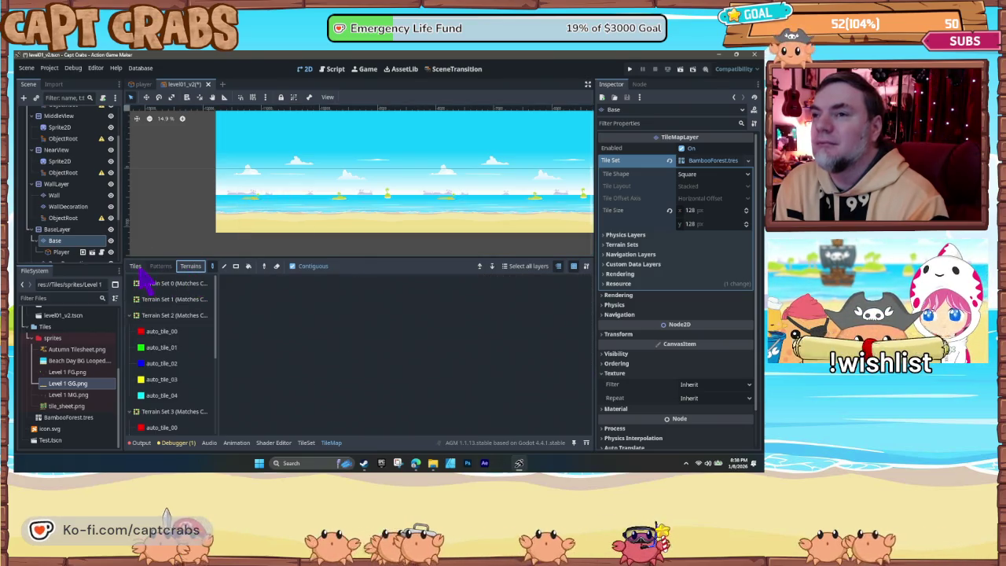
click(137, 268)
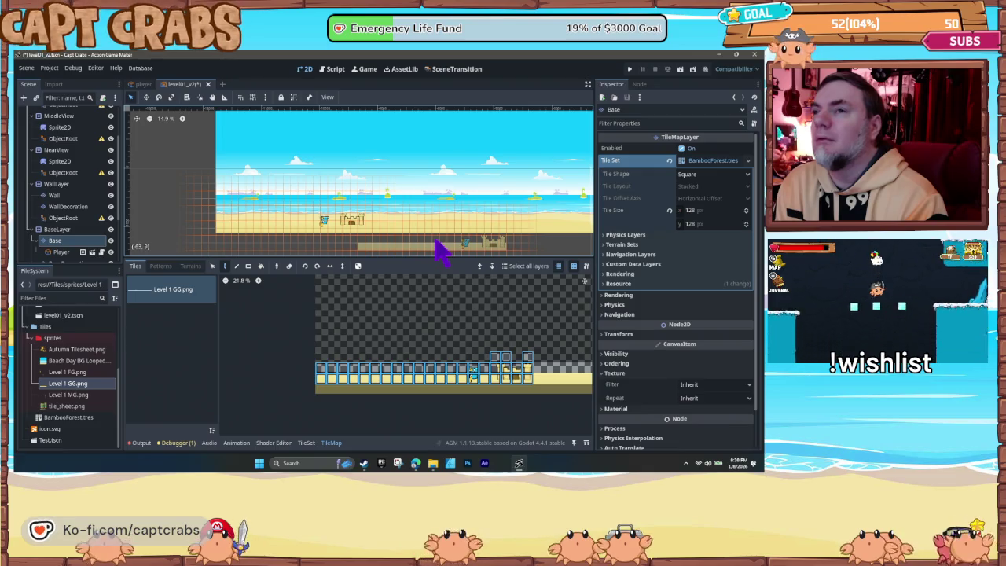
click(217, 267)
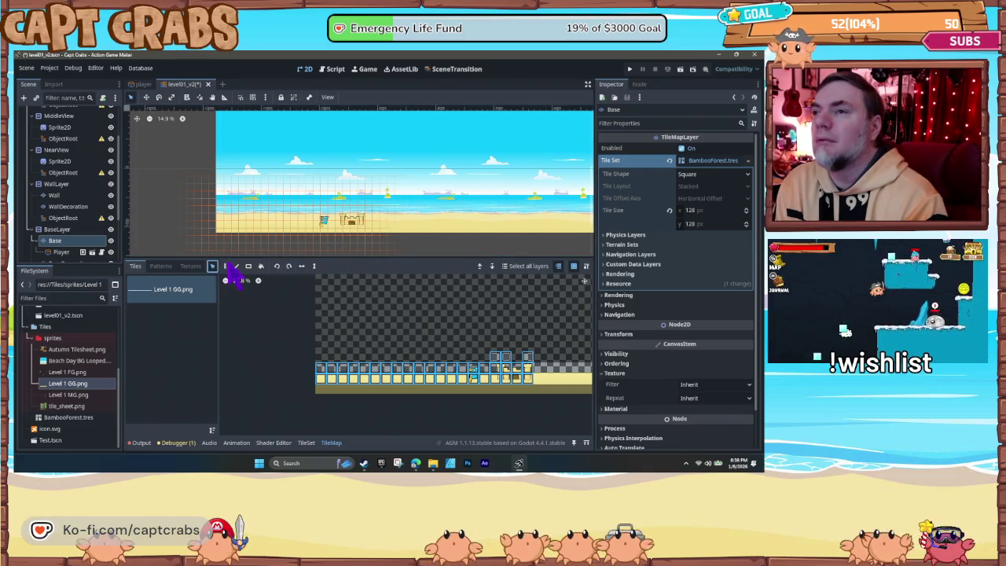
Step: Leave tile painting and select the Wall layer, WallLayer, then the Player sprite
click(355, 220)
scroll(444, 232, down, 5)
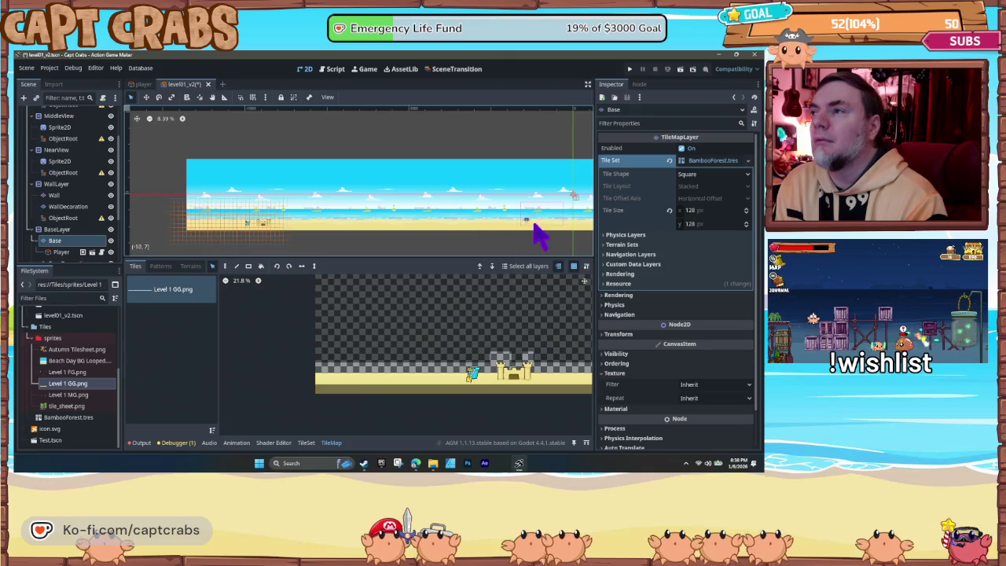
scroll(536, 233, up, 5)
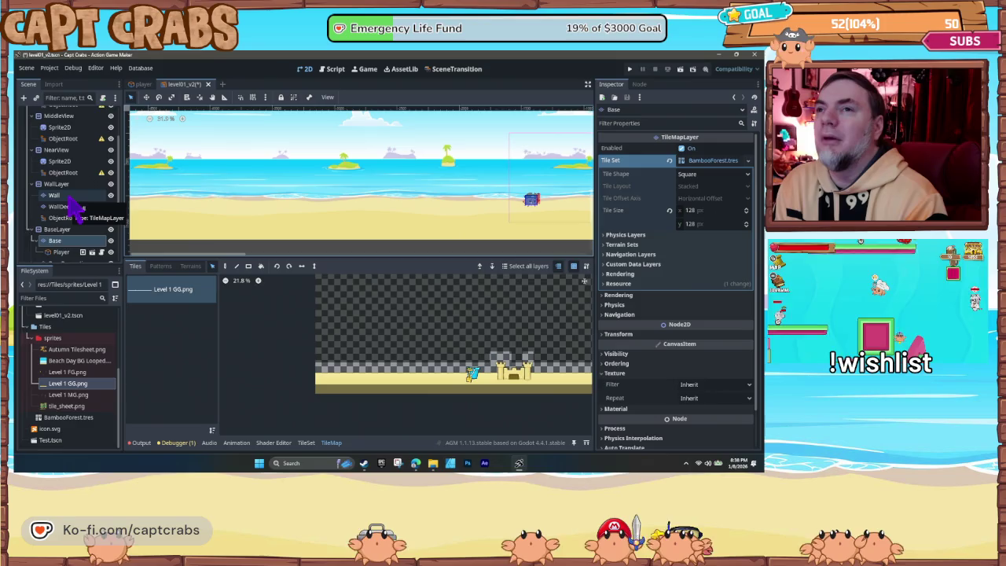
click(63, 195)
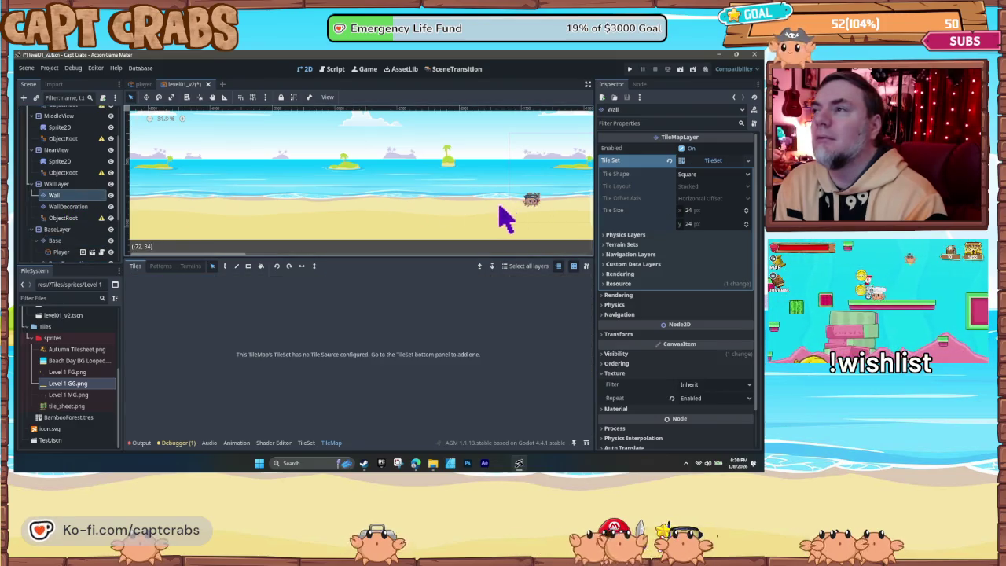
click(57, 184)
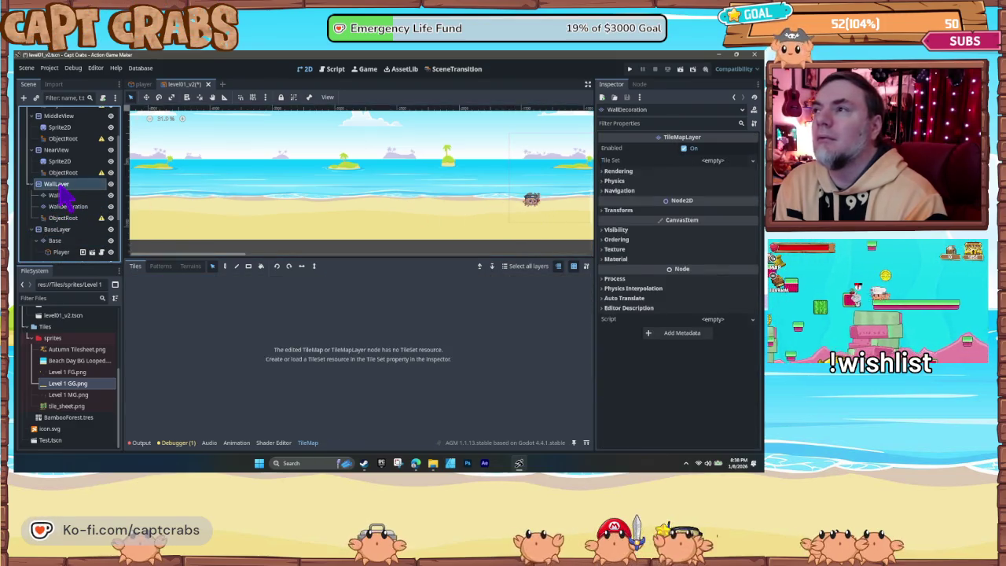
click(534, 200)
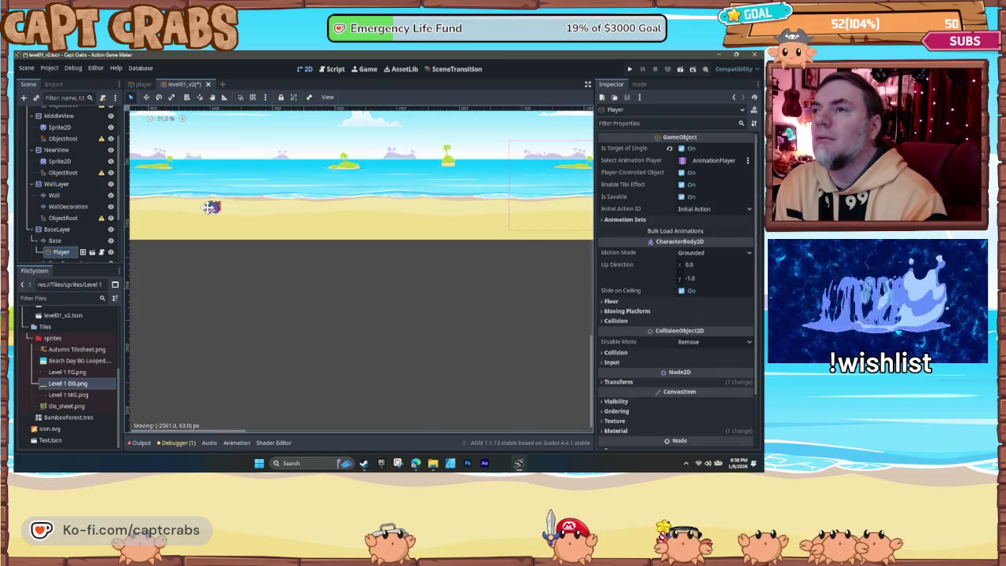
Step: Move the Player to the beach's left end, playtest the level, and enlarge the scene view
mouse_move(155, 211)
mouse_down()
mouse_move(193, 218)
mouse_move(190, 236)
mouse_move(362, 265)
mouse_move(460, 262)
mouse_move(168, 240)
mouse_move(339, 245)
mouse_move(210, 250)
mouse_move(364, 256)
mouse_move(401, 268)
mouse_move(273, 275)
mouse_up()
scroll(194, 218, up, 3)
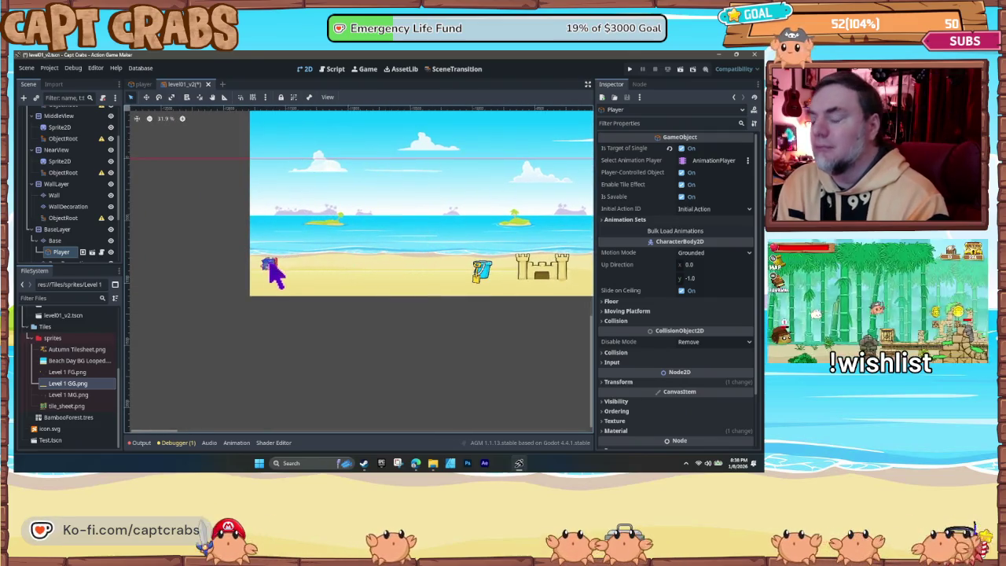
key(F5)
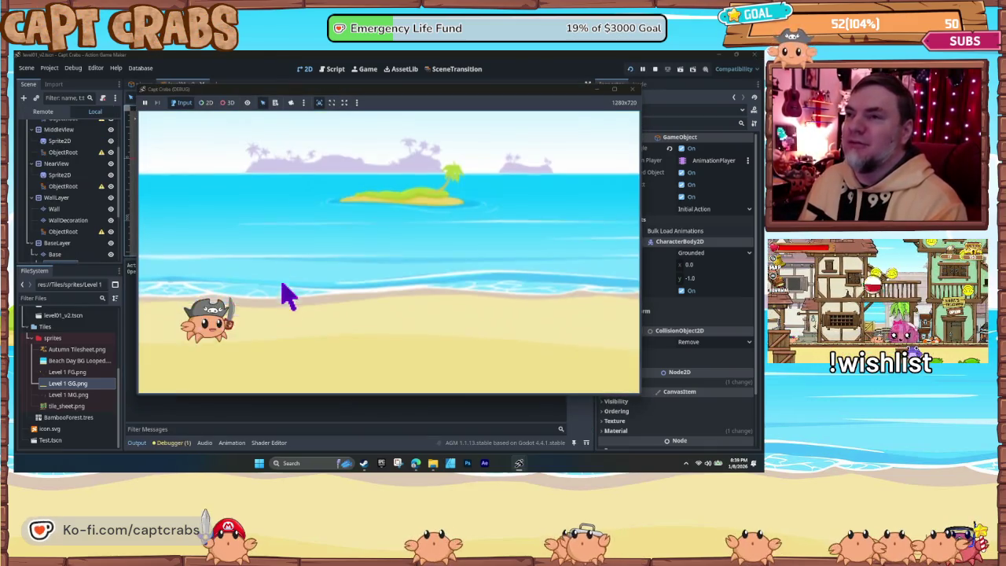
click(632, 89)
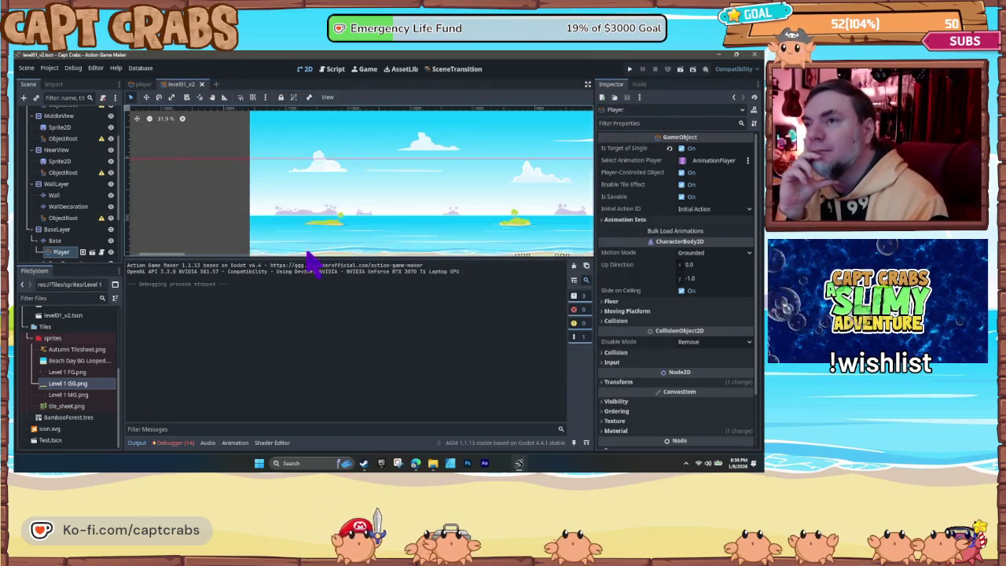
drag(310, 258, 329, 360)
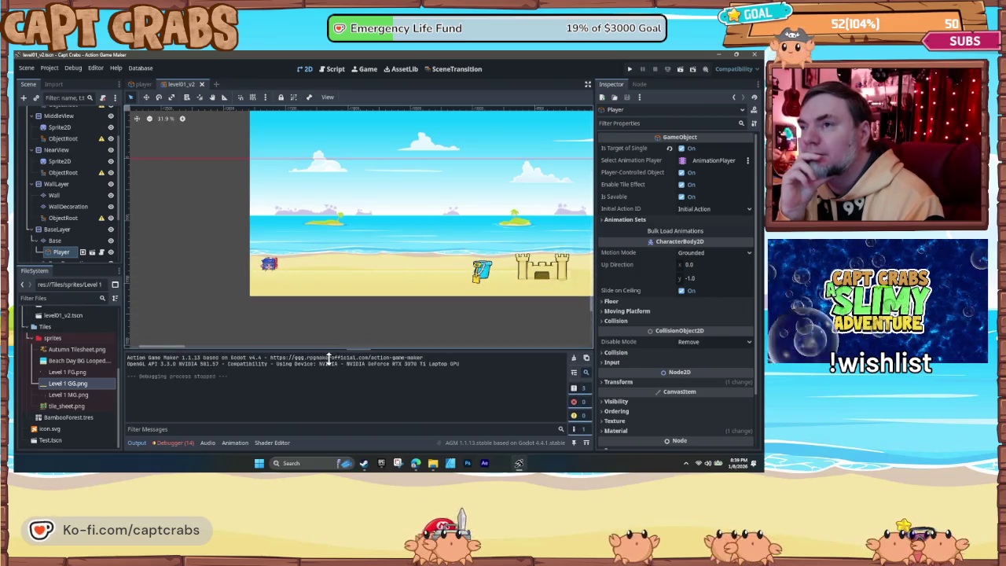
scroll(63, 239, down, 2)
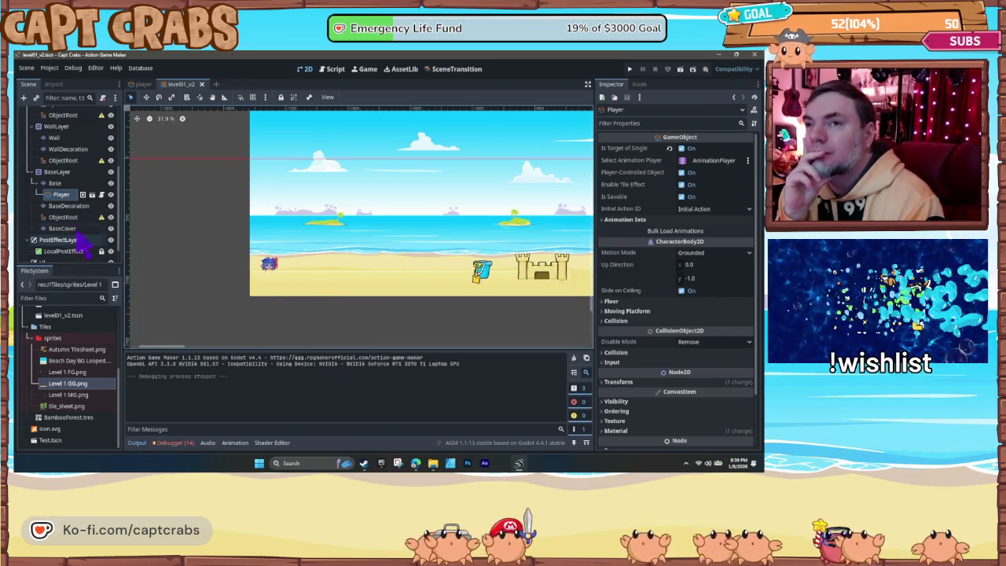
click(63, 186)
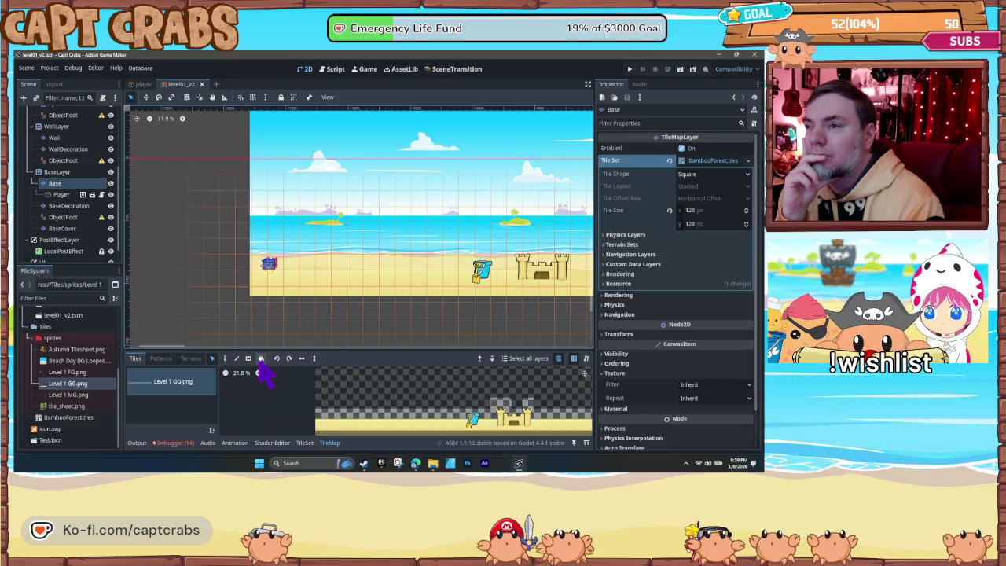
click(190, 393)
key(Delete)
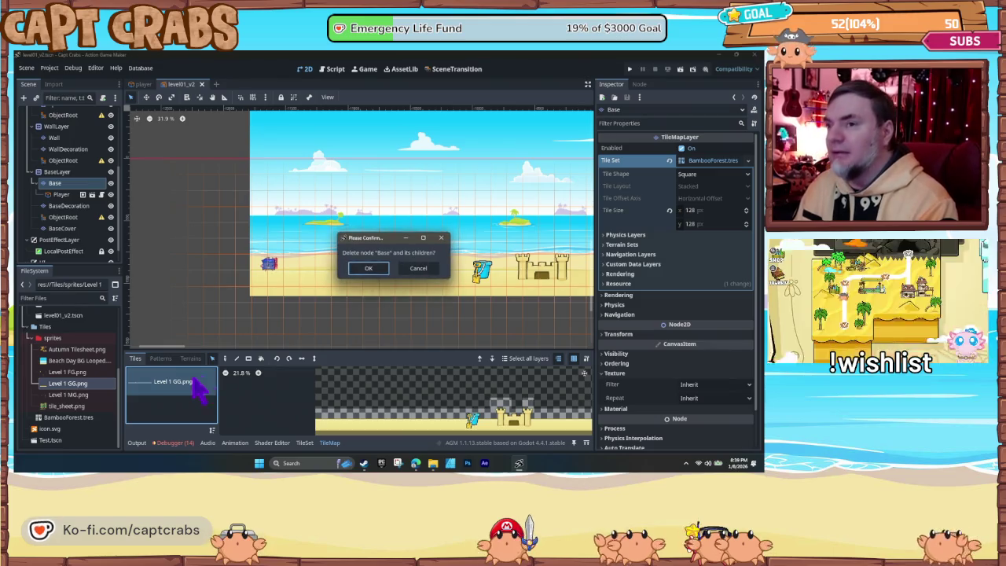
click(368, 268)
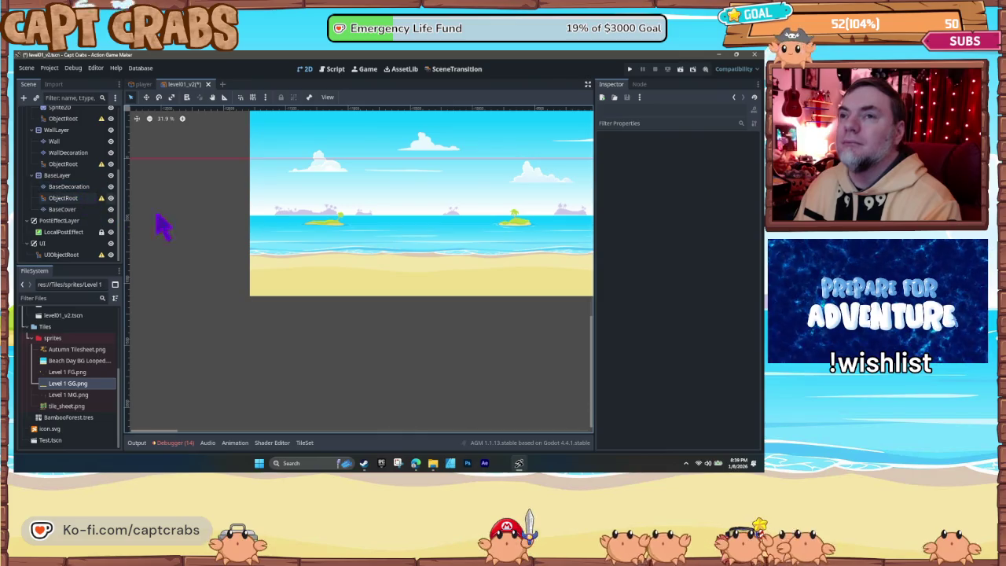
key(ctrl+z)
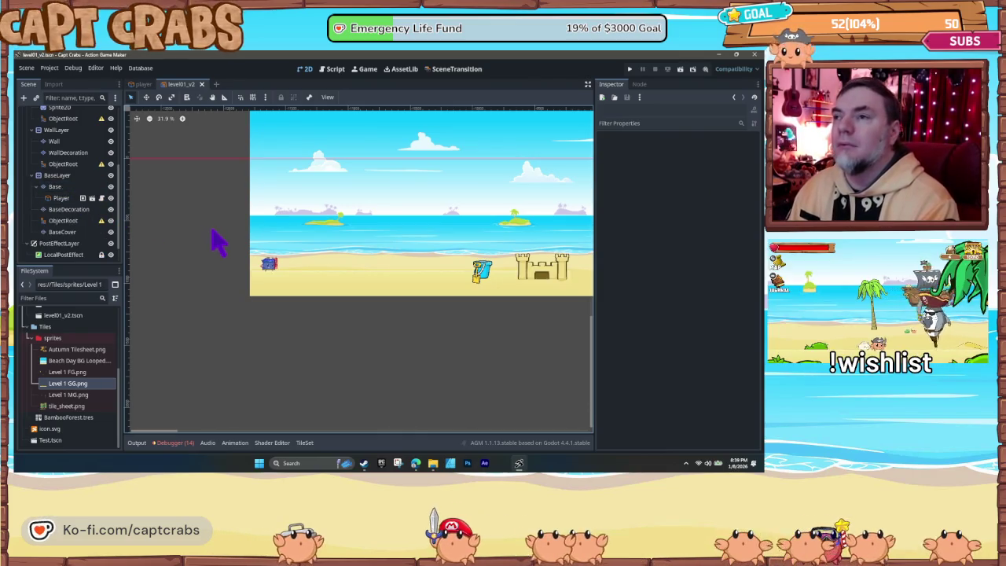
Step: Reorder the Player node above Base inside BaseLayer in the scene tree
drag(272, 273, 268, 260)
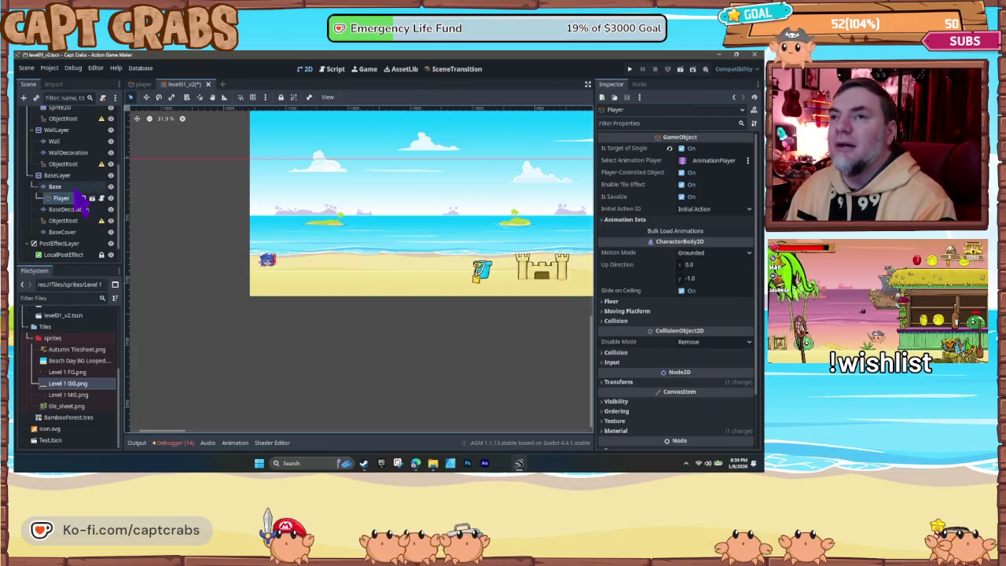
click(60, 189)
click(67, 201)
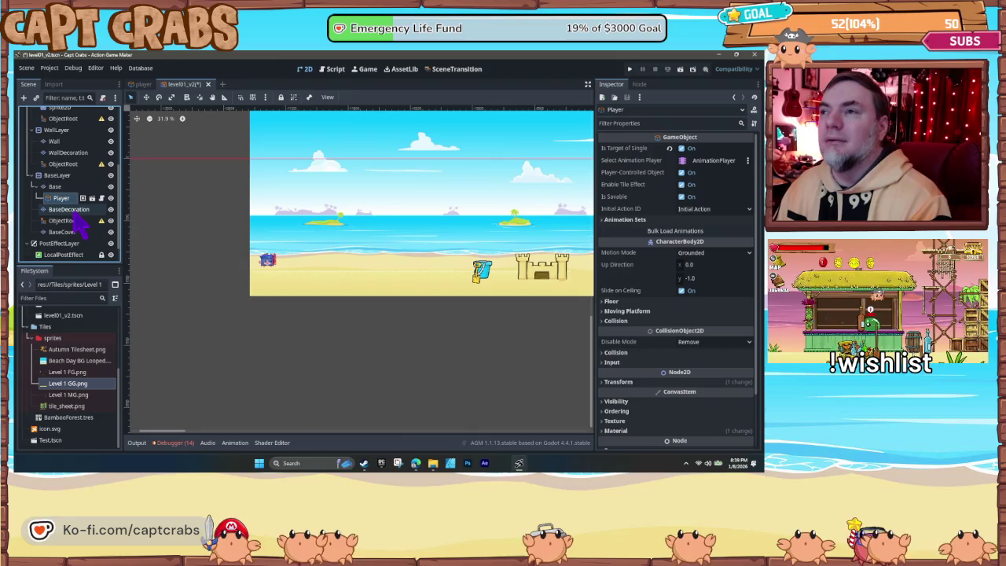
click(71, 209)
click(62, 189)
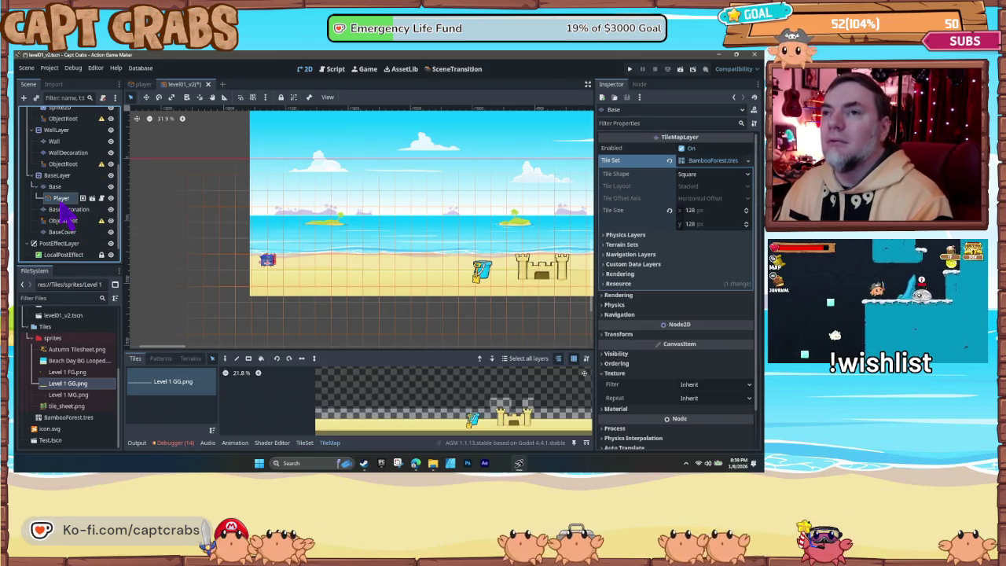
click(62, 199)
click(57, 187)
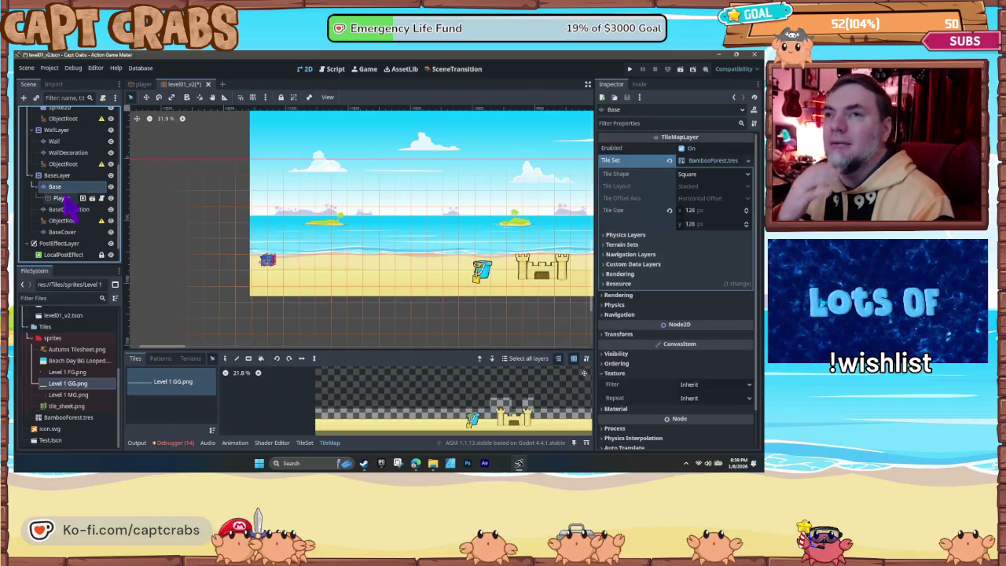
click(63, 176)
click(61, 187)
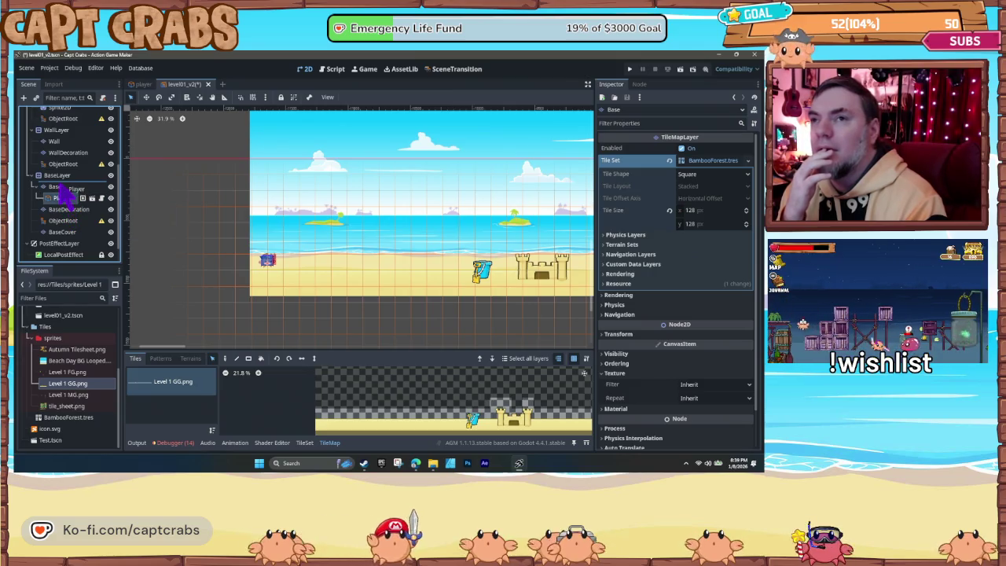
drag(59, 189, 63, 189)
click(61, 198)
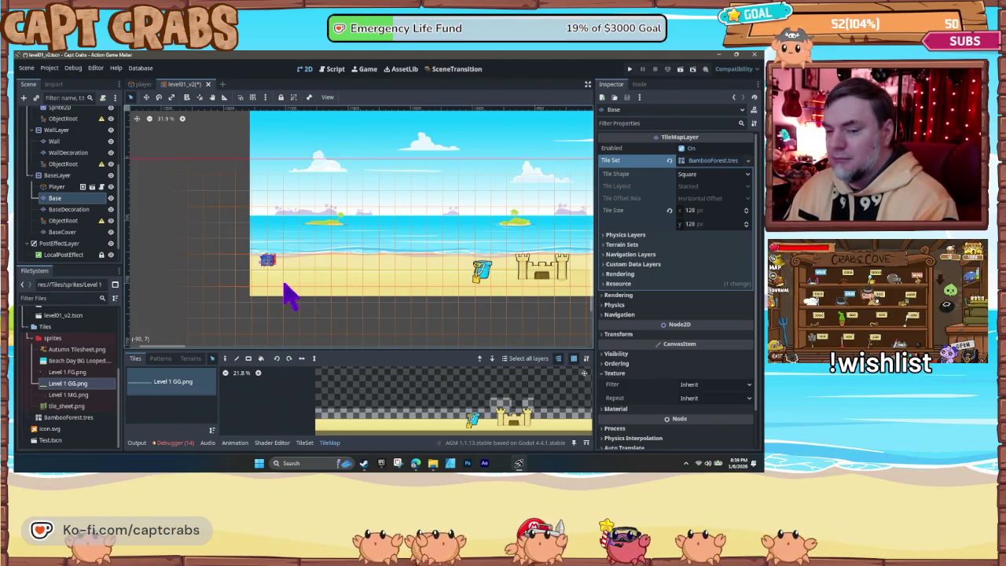
Step: Playtest the level01_v2 scene, then close the running game window
key(F5)
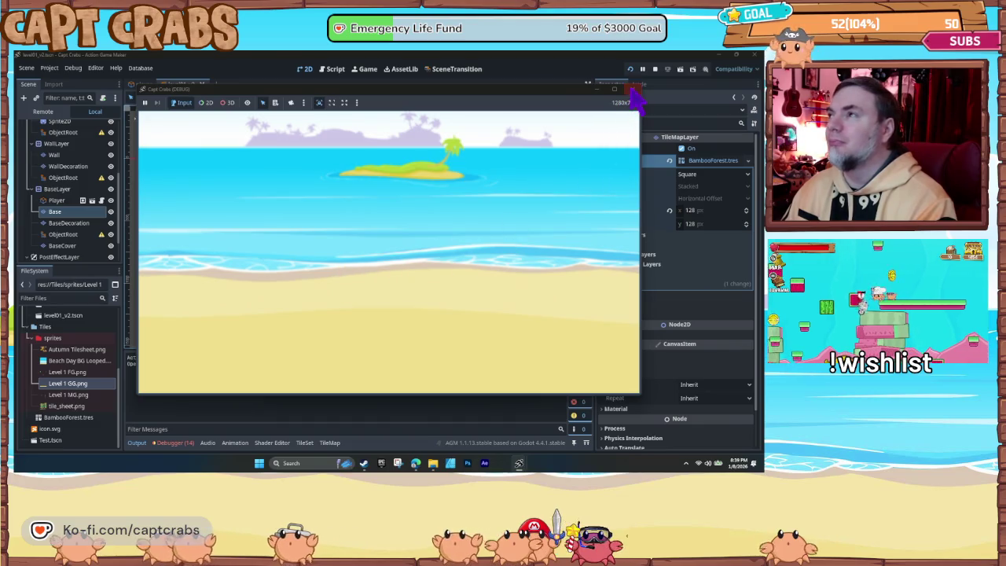
click(631, 89)
click(68, 209)
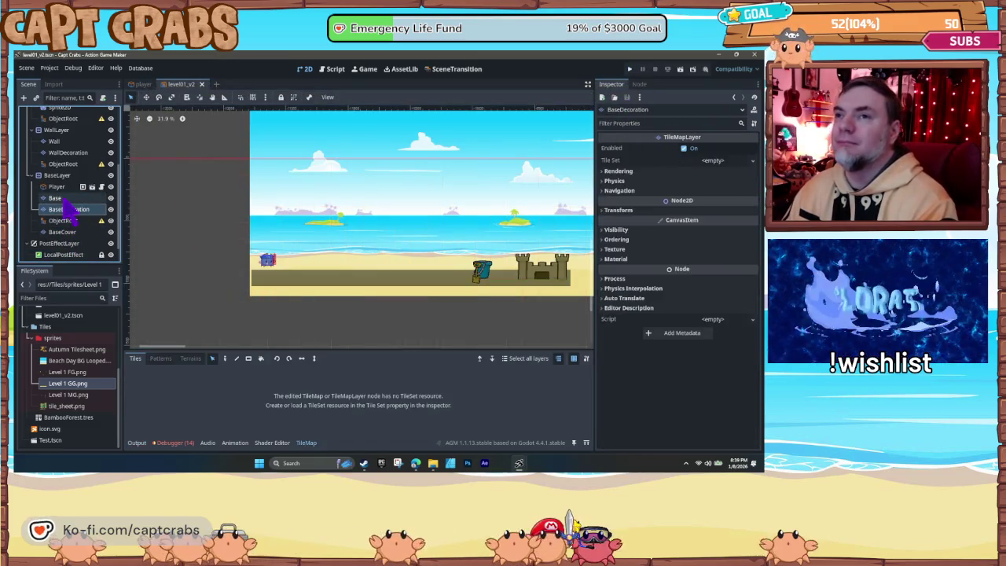
Step: Select the Base layer and pick the whole bottom row of atlas tiles as its brush
click(63, 198)
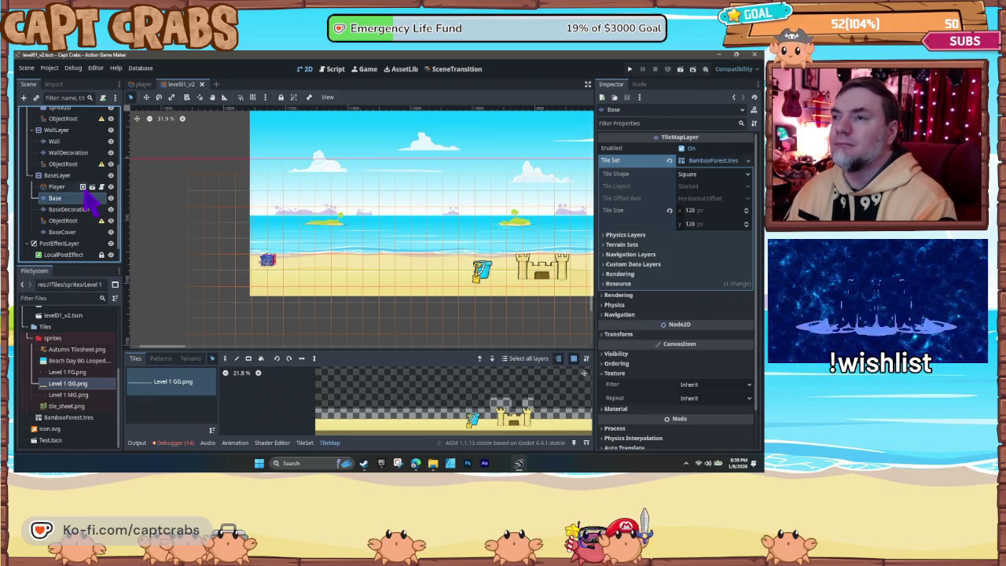
scroll(338, 413, down, 1)
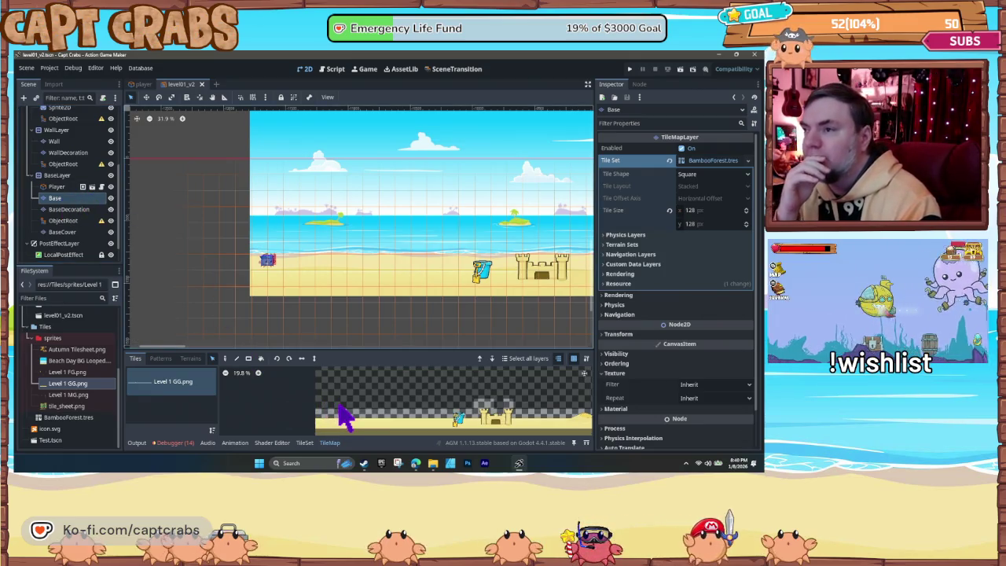
scroll(346, 421, up, 1)
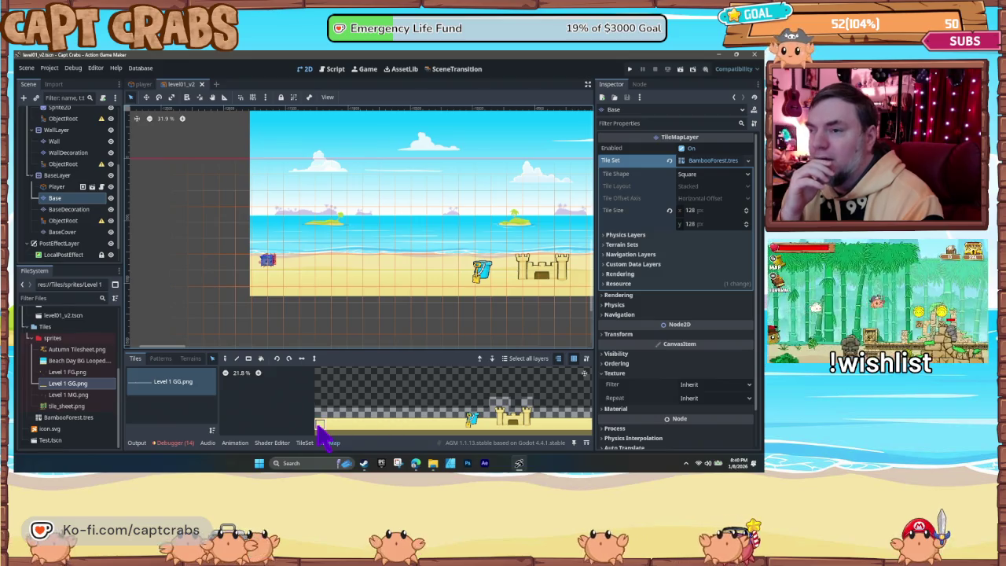
drag(320, 429, 563, 430)
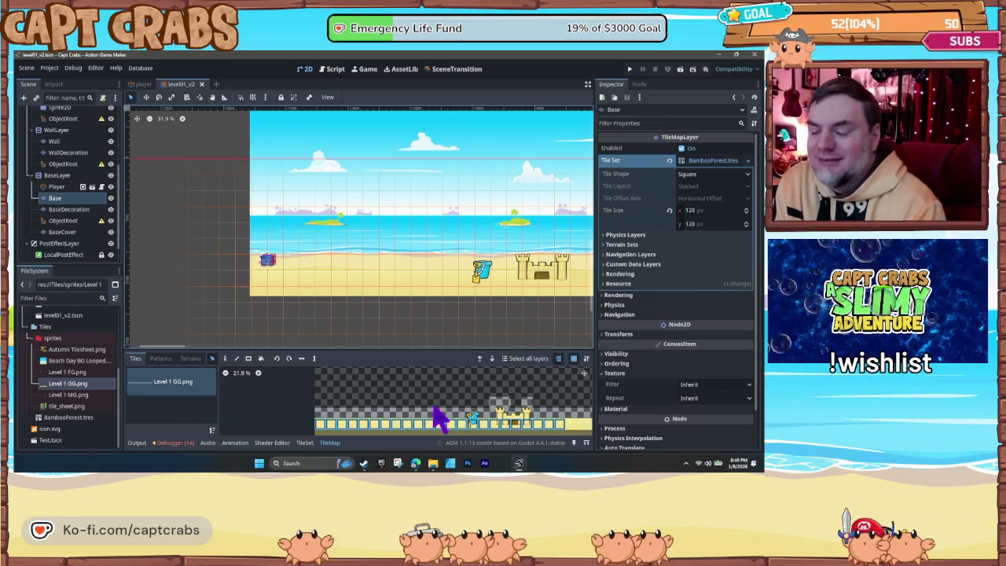
Step: Open the Level 1 GG.png source in the tileset editor on its bottom-left tile
click(179, 397)
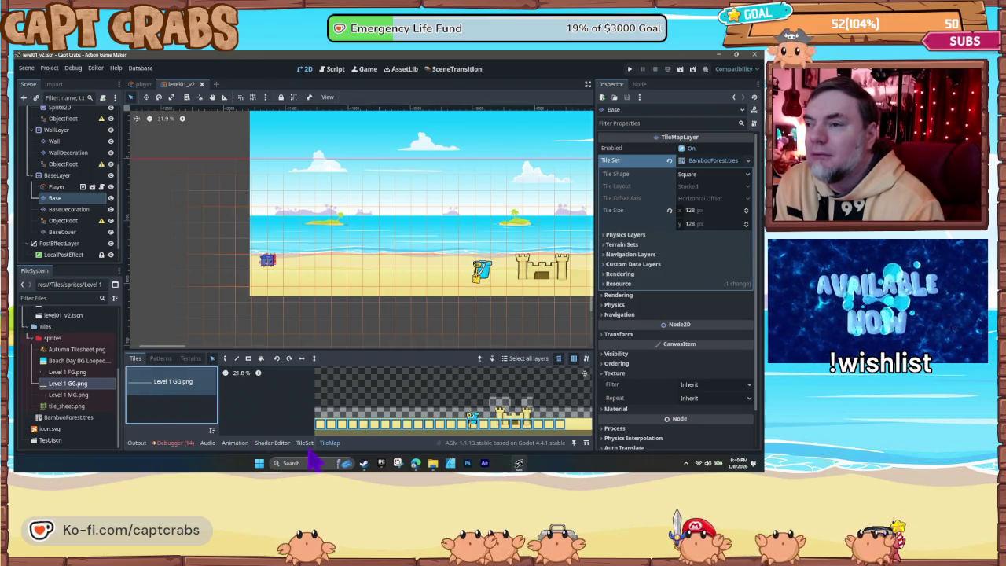
click(304, 442)
click(359, 430)
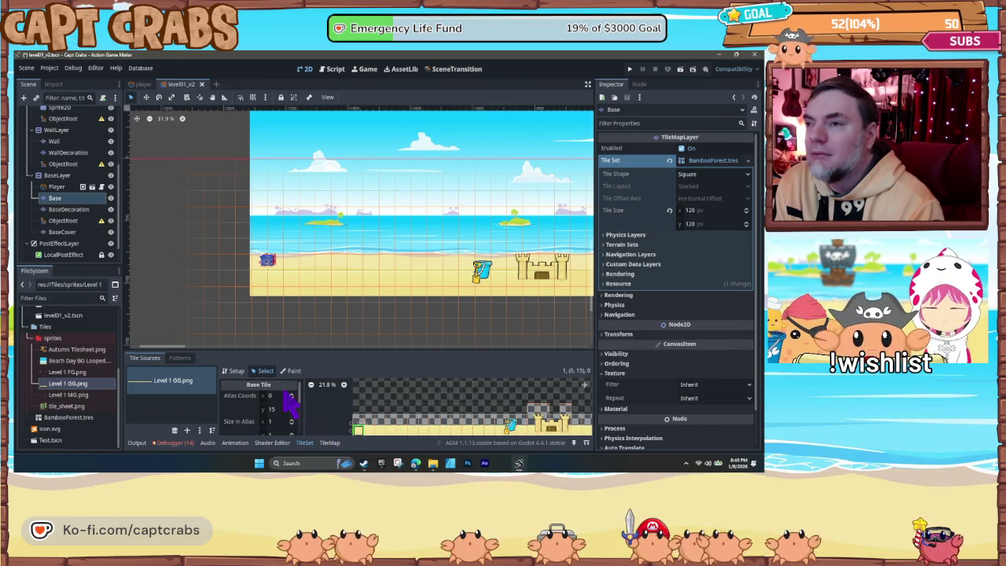
Step: Review the Level 1 GG.png atlas Setup properties and select the bottom tile strip
click(233, 370)
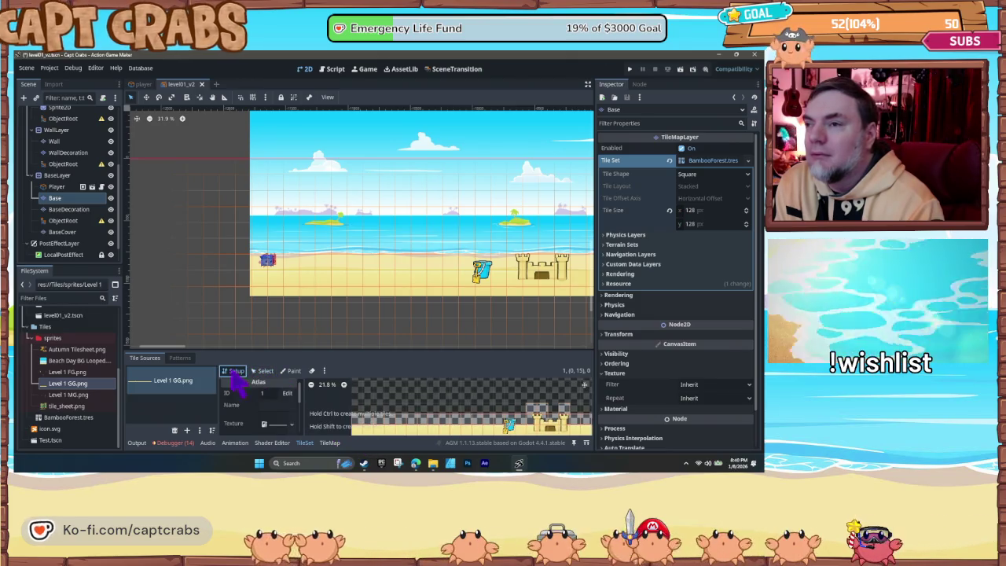
scroll(288, 439, down, 1)
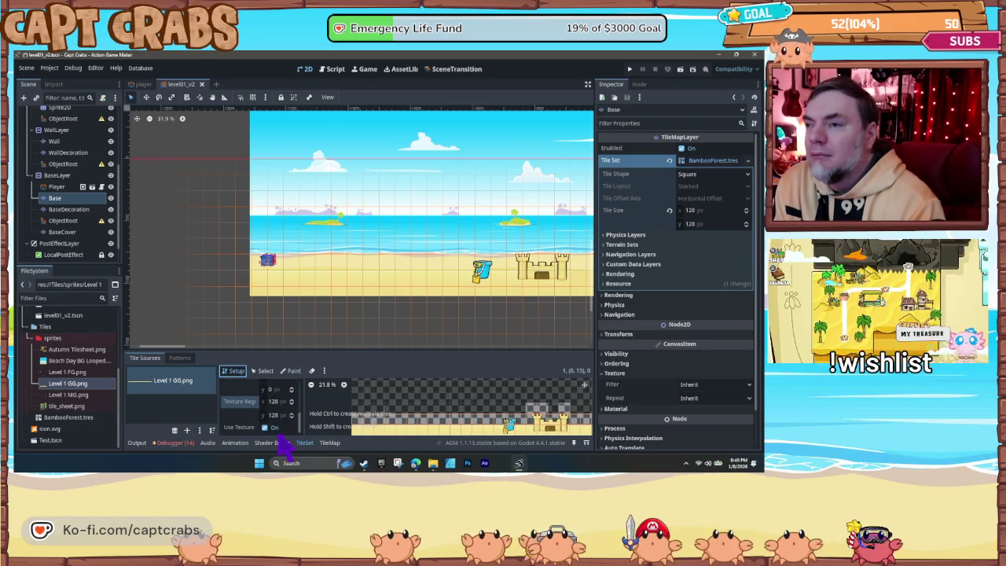
scroll(282, 442, up, 2)
scroll(279, 443, up, 2)
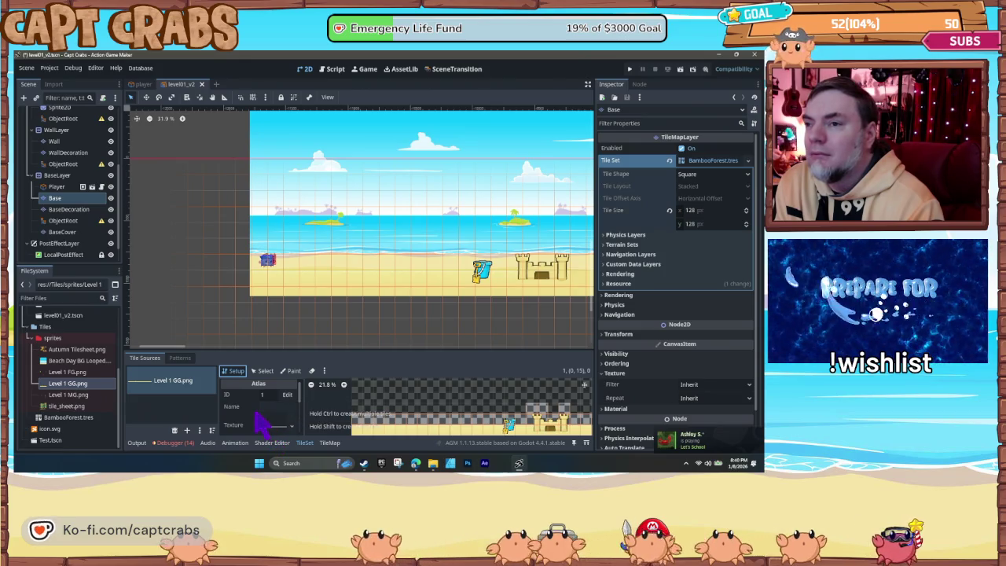
scroll(267, 425, down, 3)
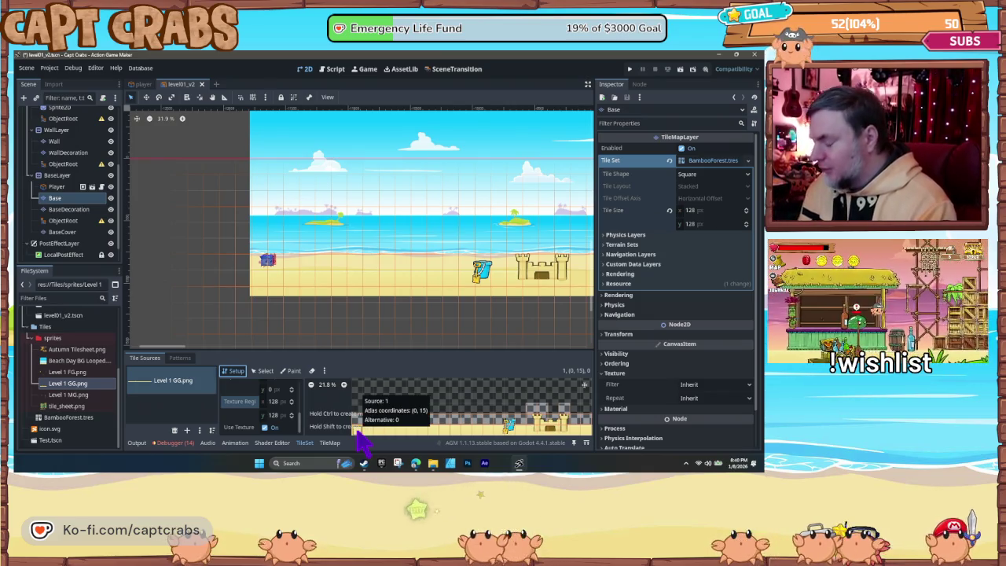
drag(358, 433, 553, 435)
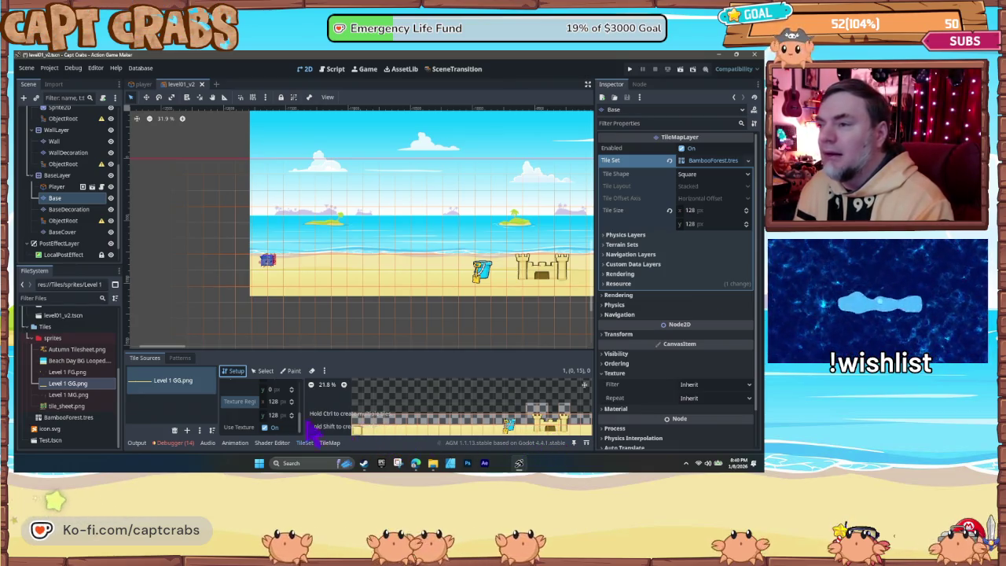
Step: In Select mode, add a square collision shape on Physics Layer 0 to the bottom-row tiles
click(264, 371)
scroll(254, 422, down, 5)
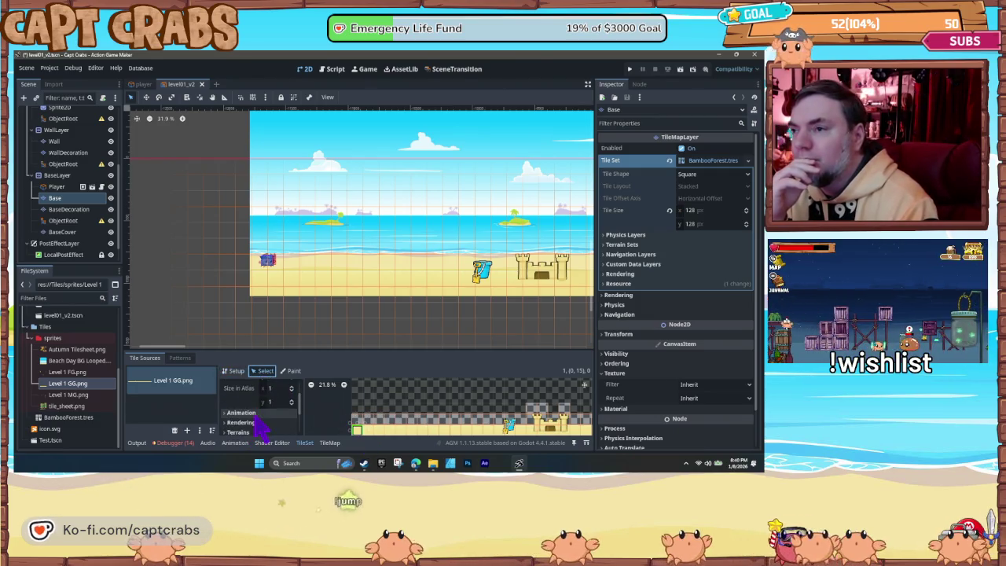
scroll(255, 425, down, 2)
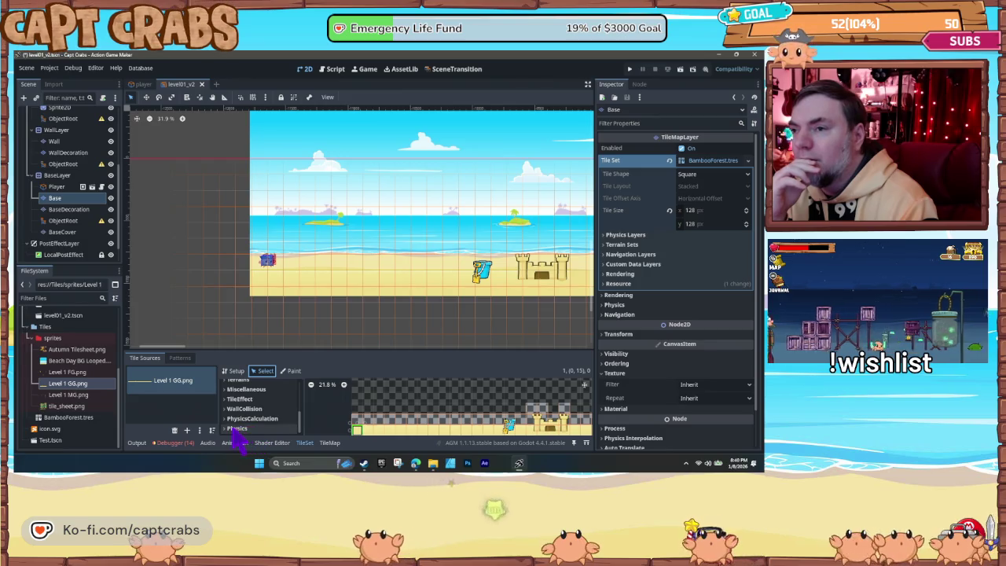
click(239, 430)
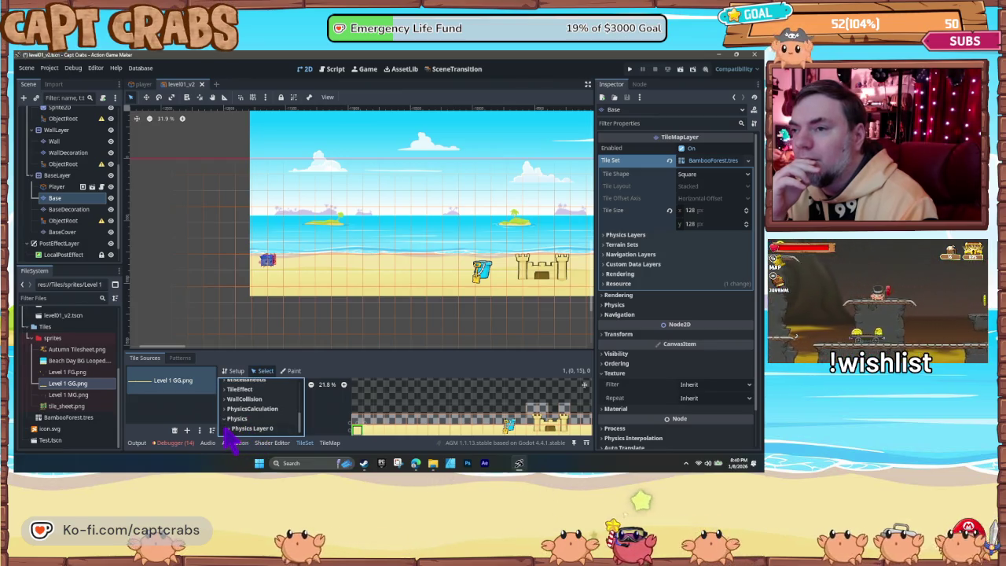
click(255, 428)
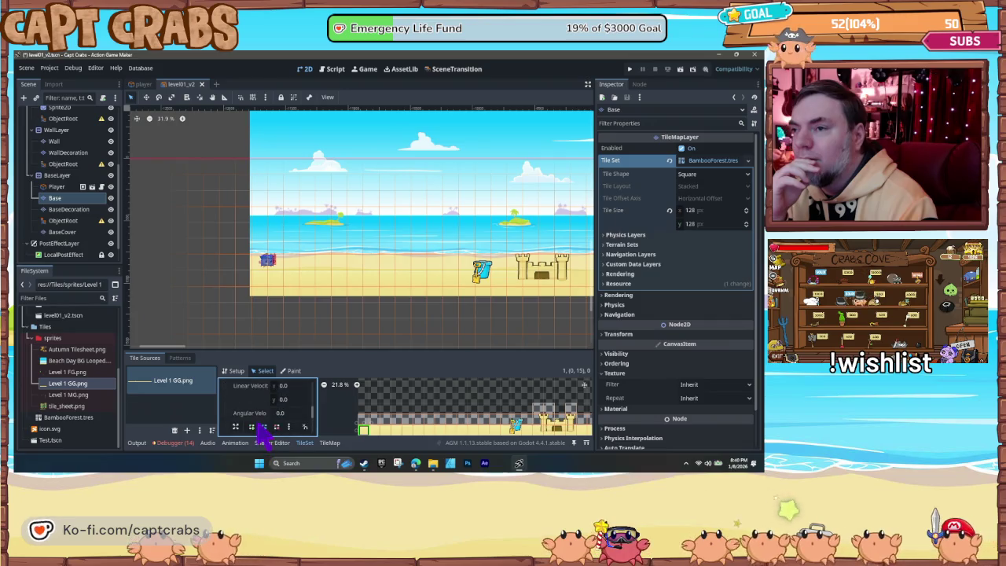
scroll(271, 413, down, 2)
click(275, 409)
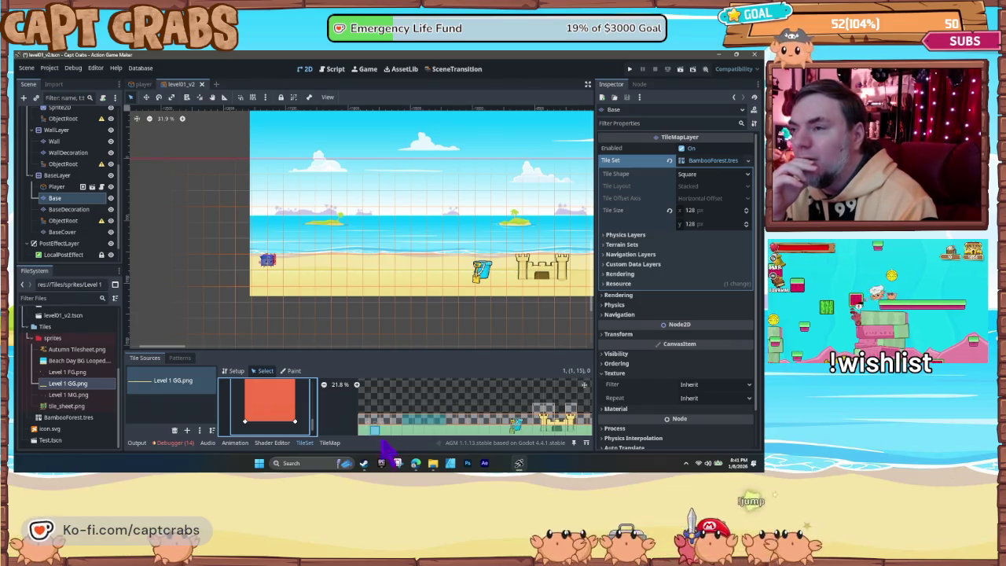
Step: Check bottom-row tile collisions and give tile (1, 15) a full-square collision
drag(375, 438, 507, 443)
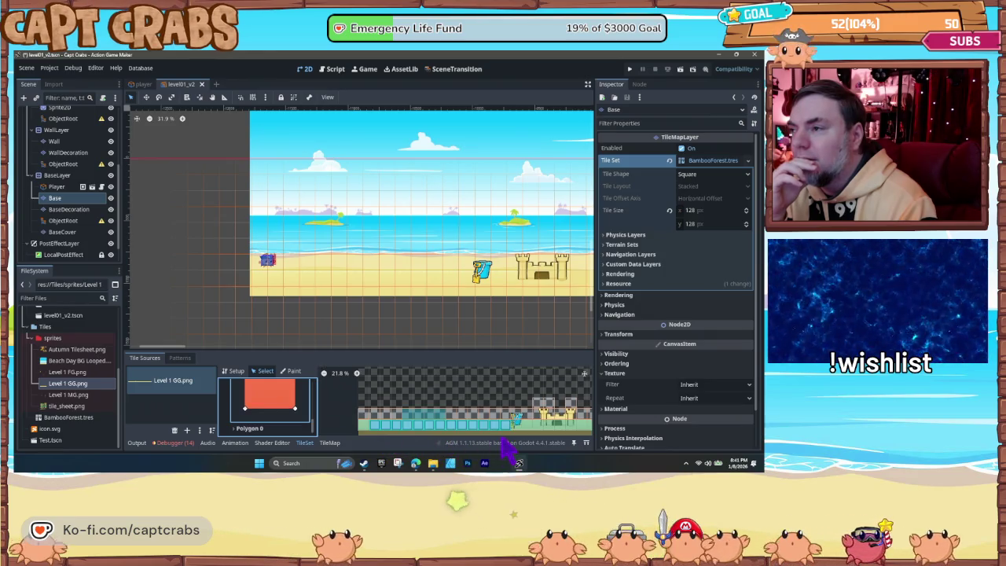
click(359, 442)
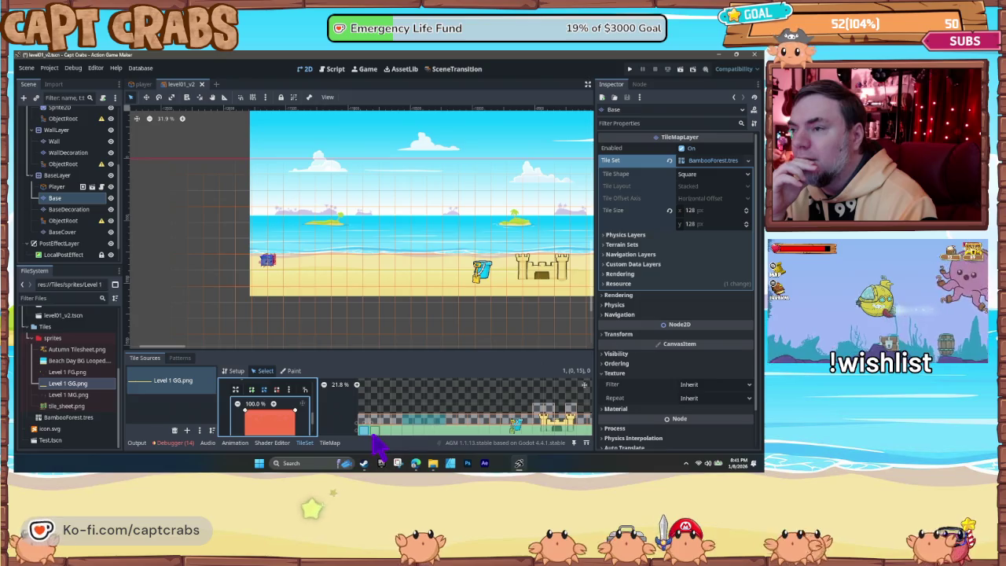
scroll(386, 439, down, 1)
scroll(397, 429, up, 2)
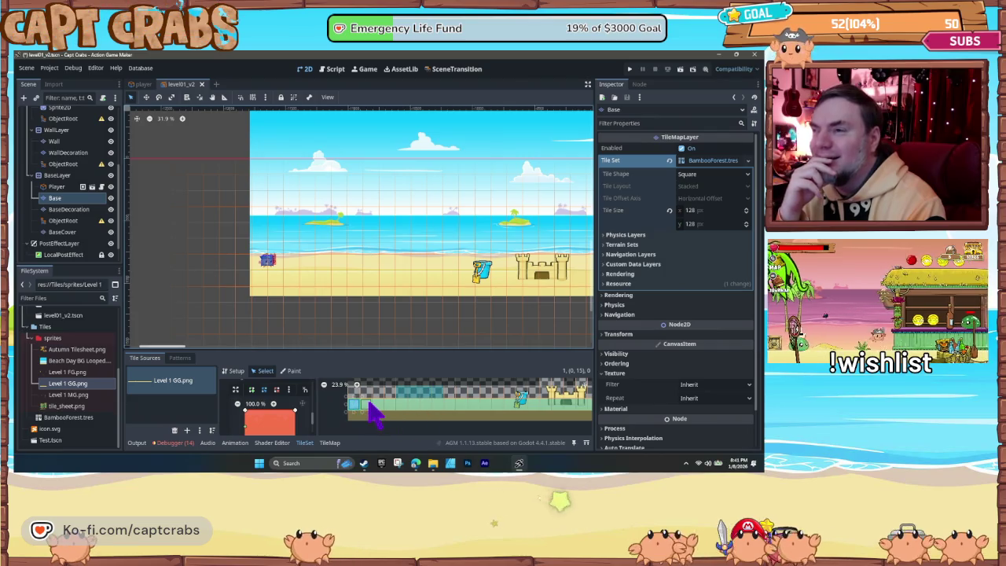
scroll(284, 429, down, 2)
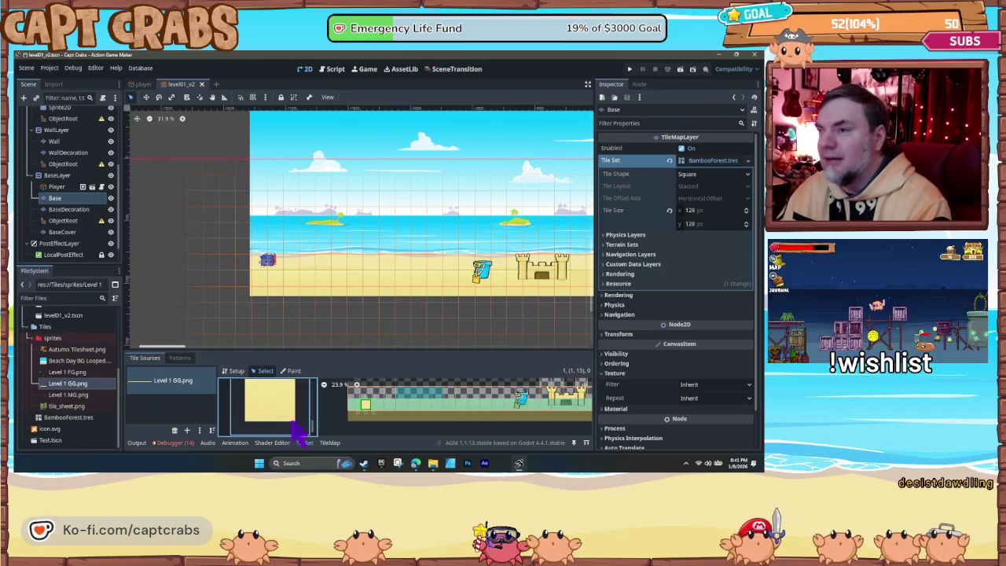
click(378, 406)
click(365, 406)
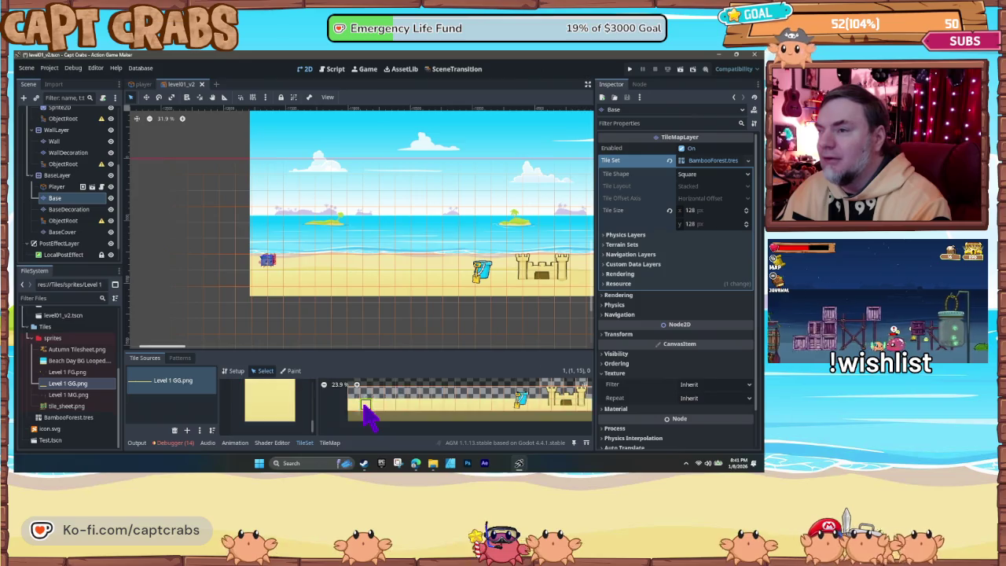
click(263, 419)
click(267, 419)
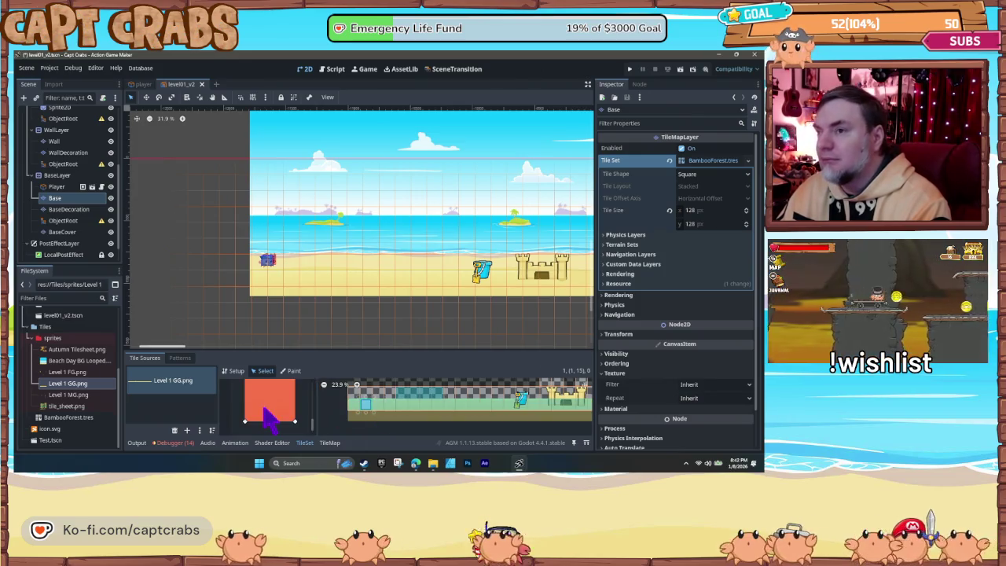
click(376, 408)
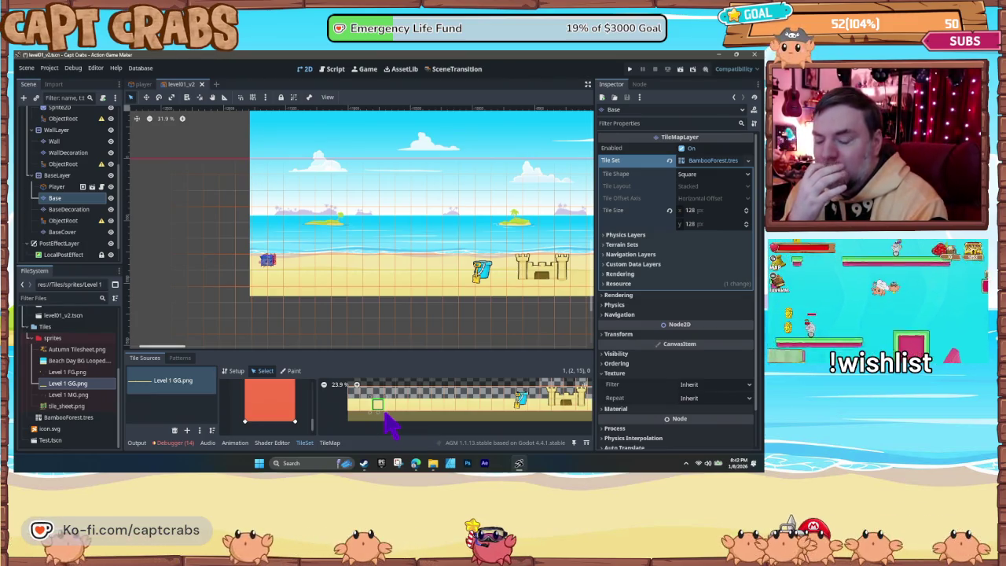
Step: Switch from the player's state-machine script back to the 2D beach level, with GameScene in view
click(333, 68)
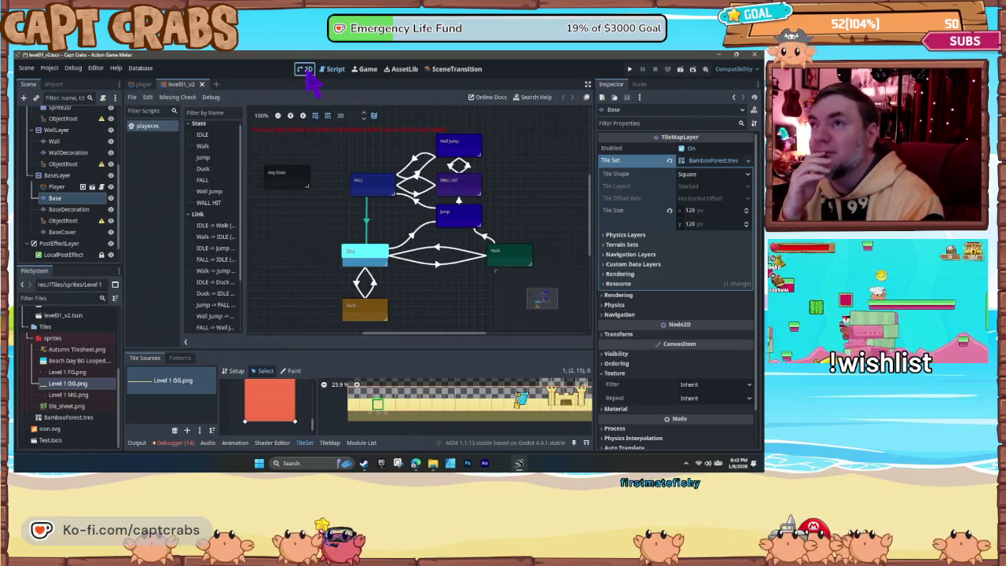
click(307, 72)
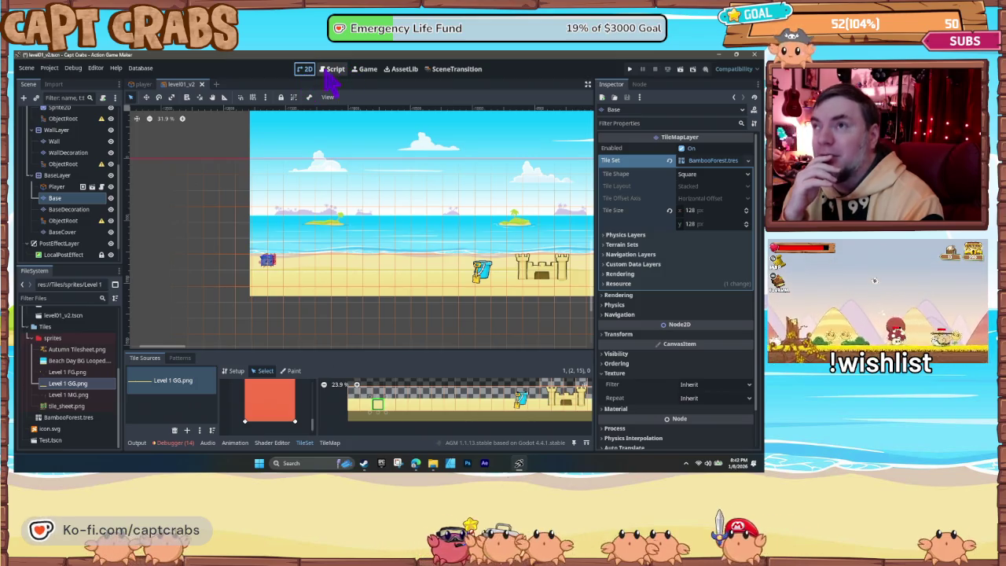
click(331, 68)
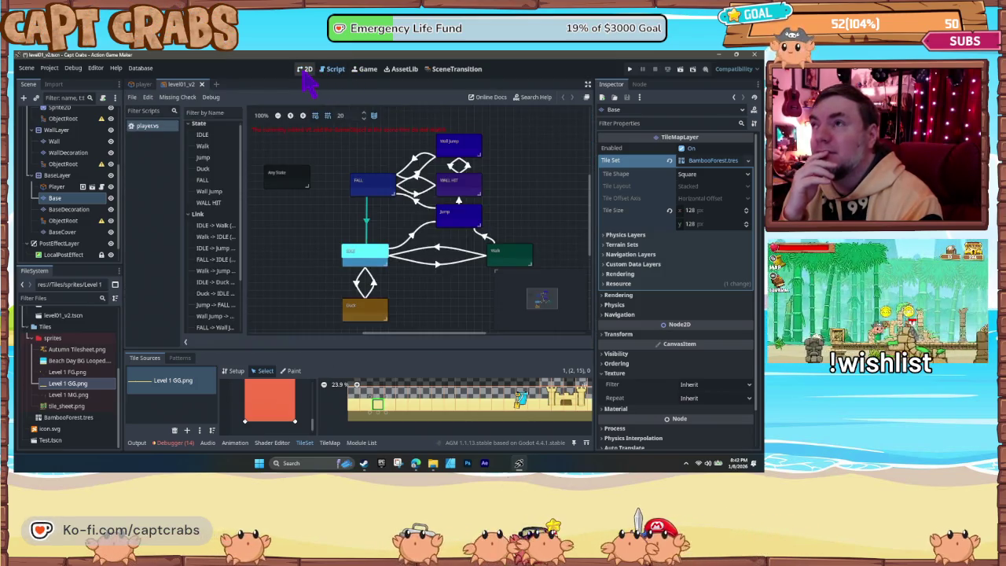
click(304, 69)
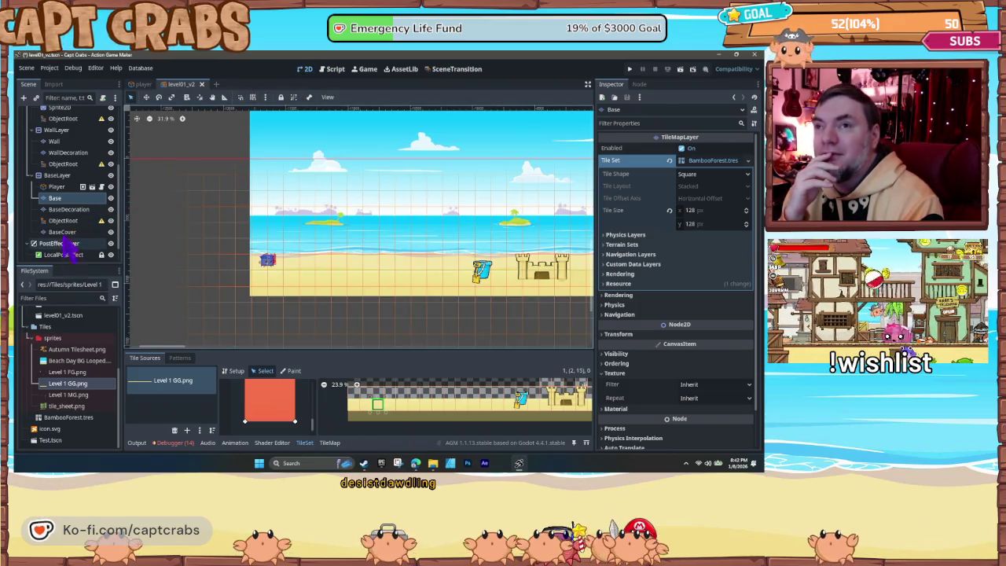
scroll(61, 213, up, 2)
scroll(59, 219, up, 3)
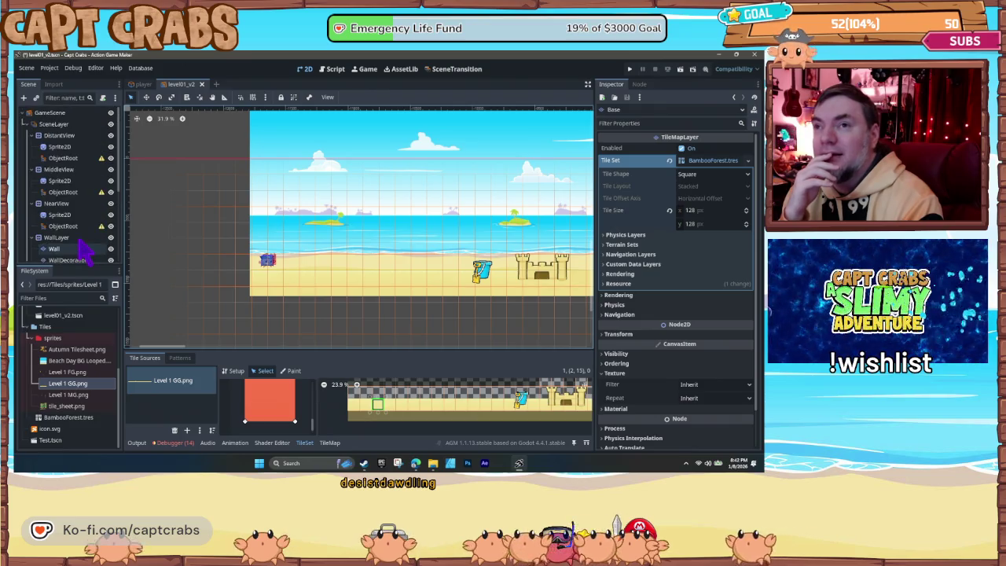
Step: Add a CollisionShape2D child node to GameScene by searching 'coll'
right_click(55, 113)
click(81, 118)
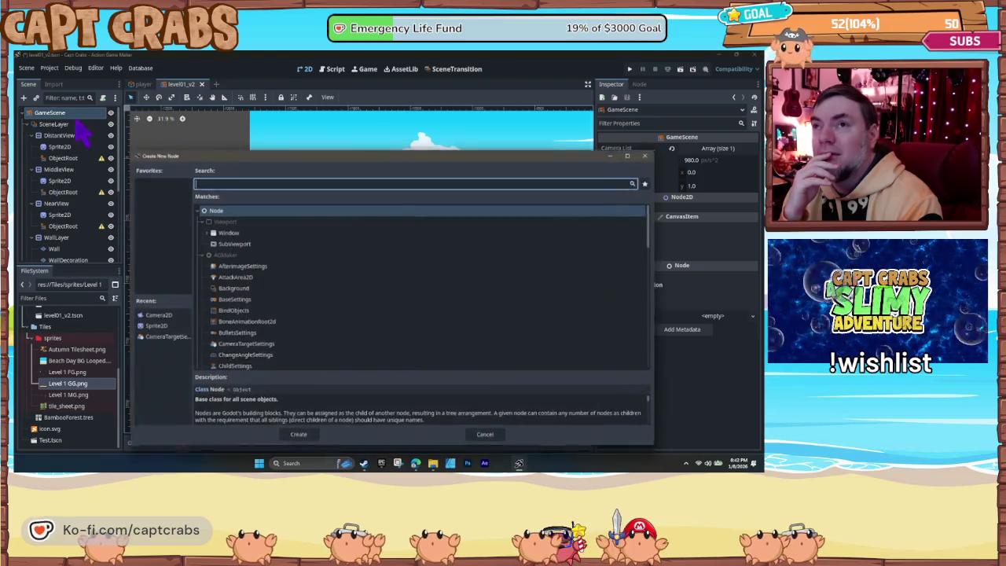
text(coll)
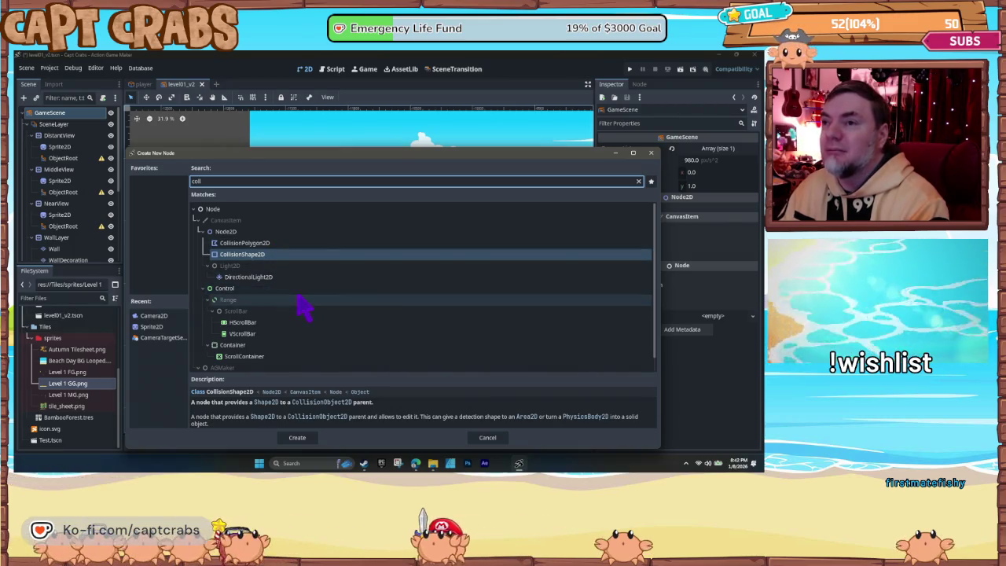
scroll(302, 310, down, 1)
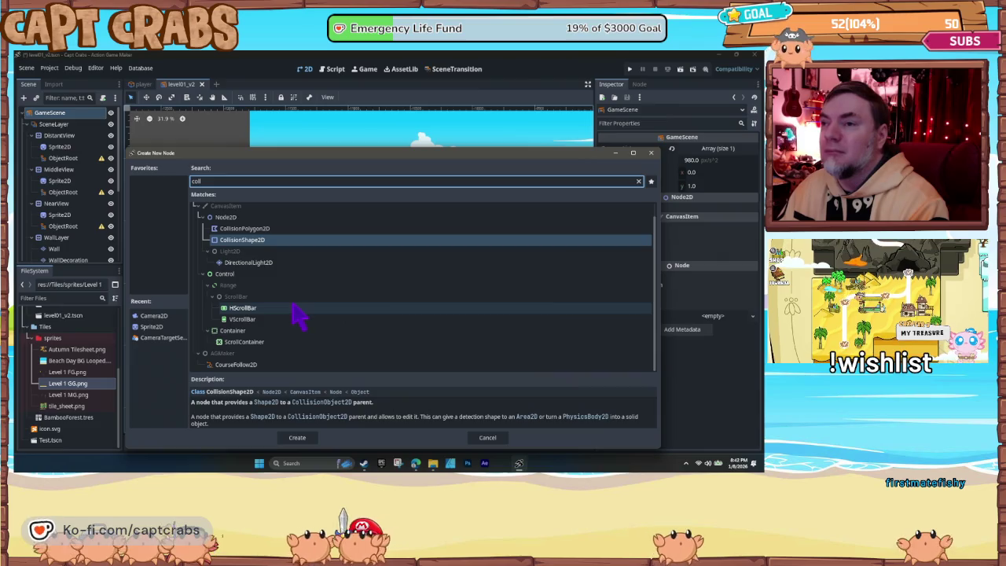
scroll(297, 314, up, 1)
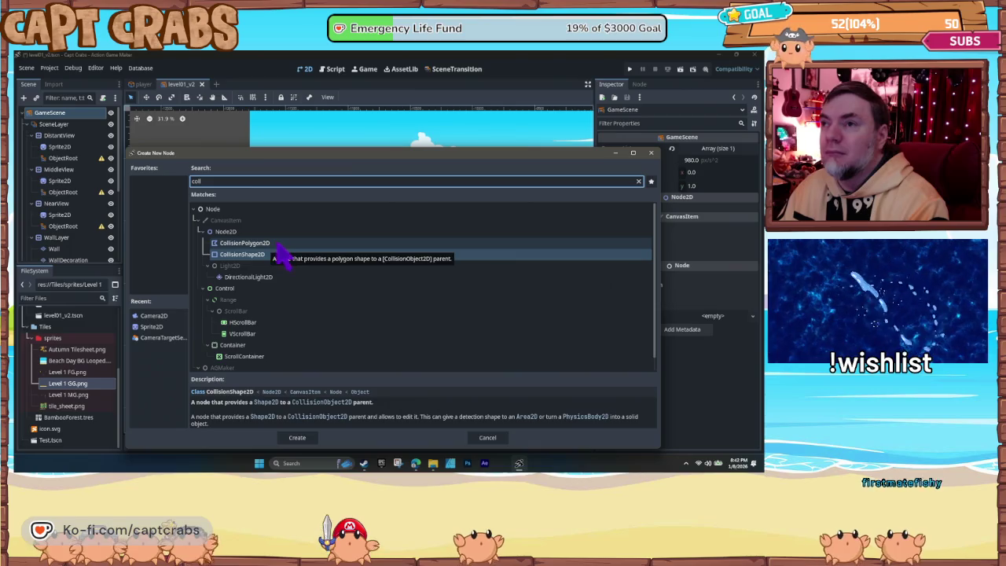
click(281, 256)
click(297, 437)
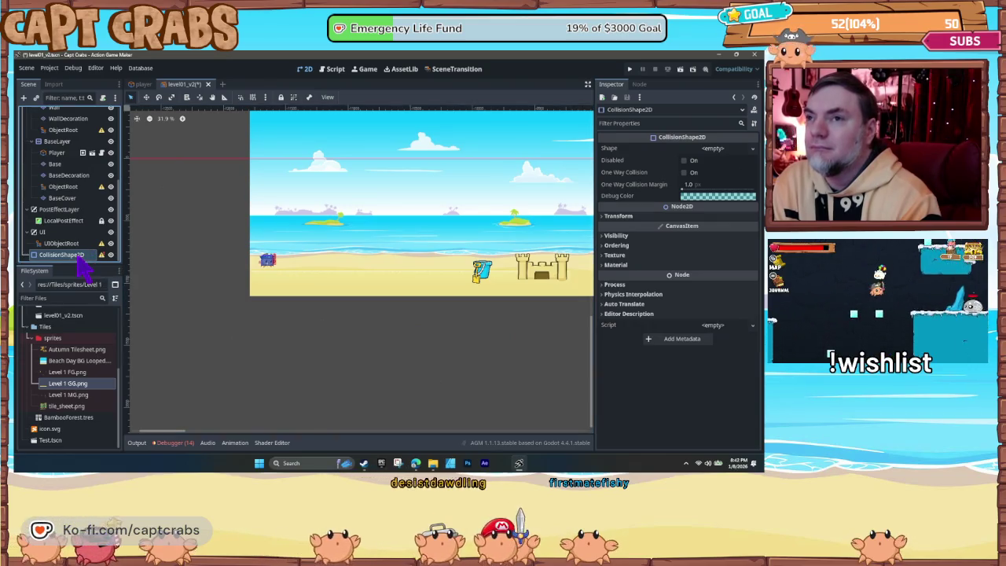
Step: Set the CollisionShape2D's Transform scale to 0.555 on both x and y
mouse_move(101, 256)
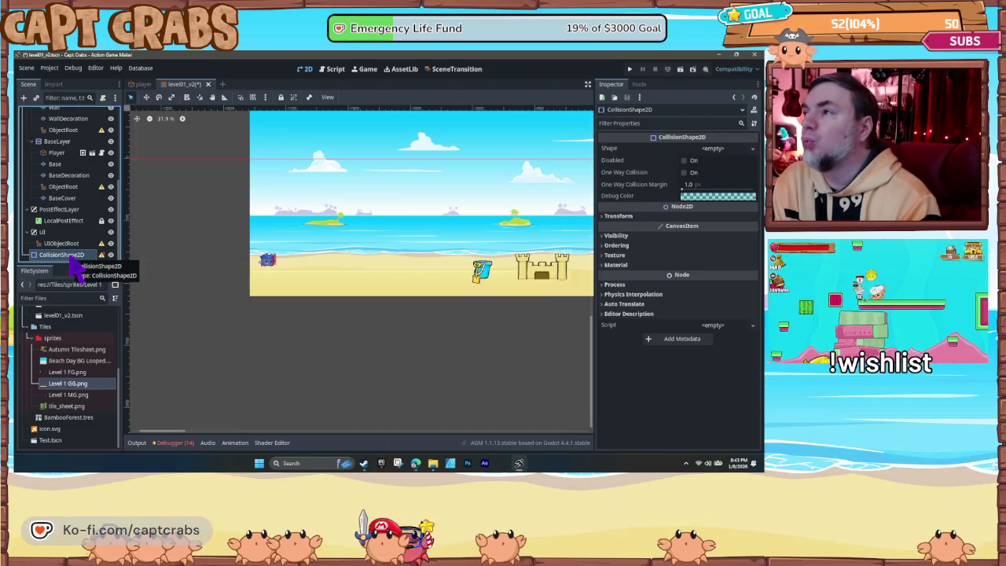
click(604, 217)
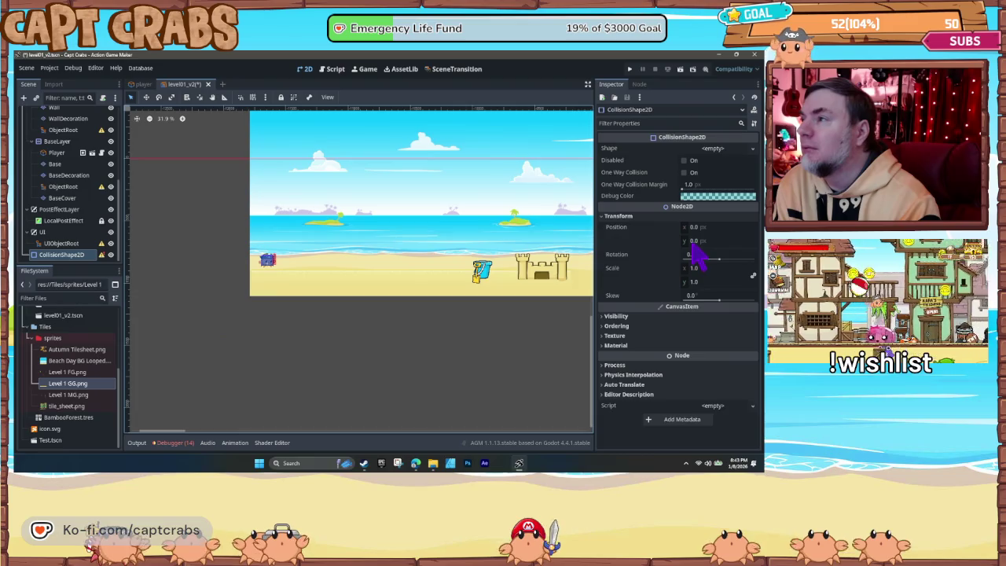
mouse_move(697, 271)
mouse_down()
mouse_move(719, 268)
mouse_move(704, 268)
mouse_up()
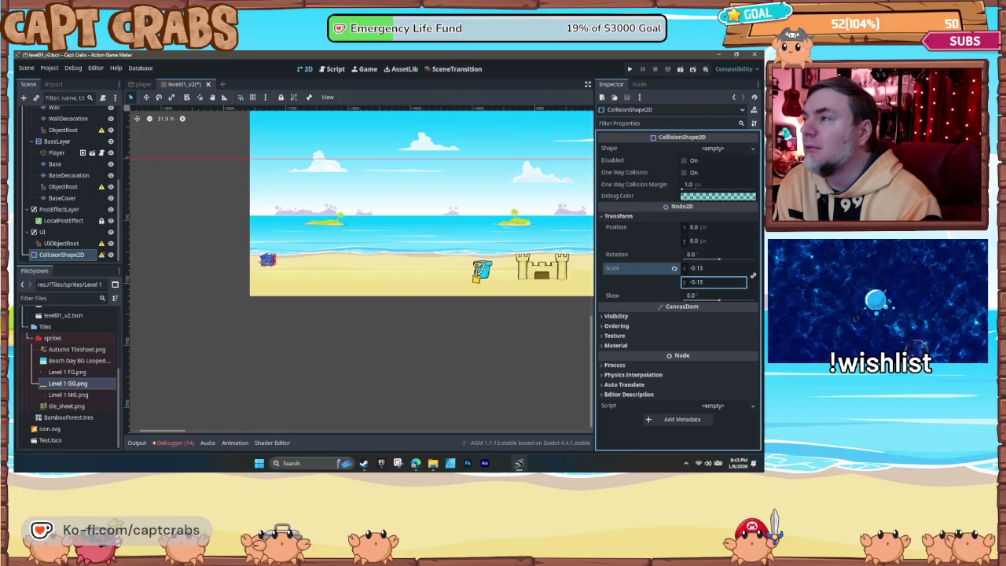
drag(704, 268, 712, 268)
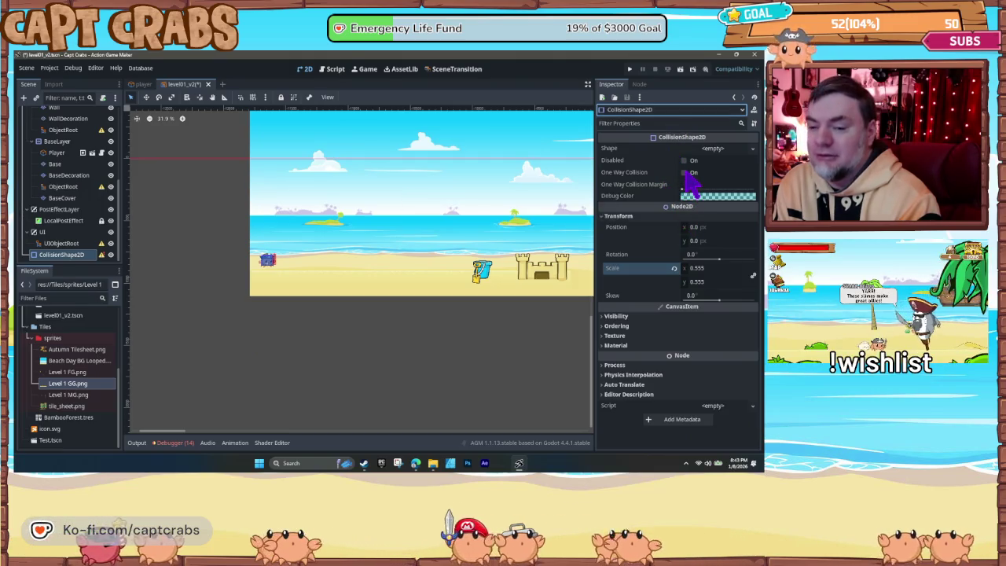
click(752, 149)
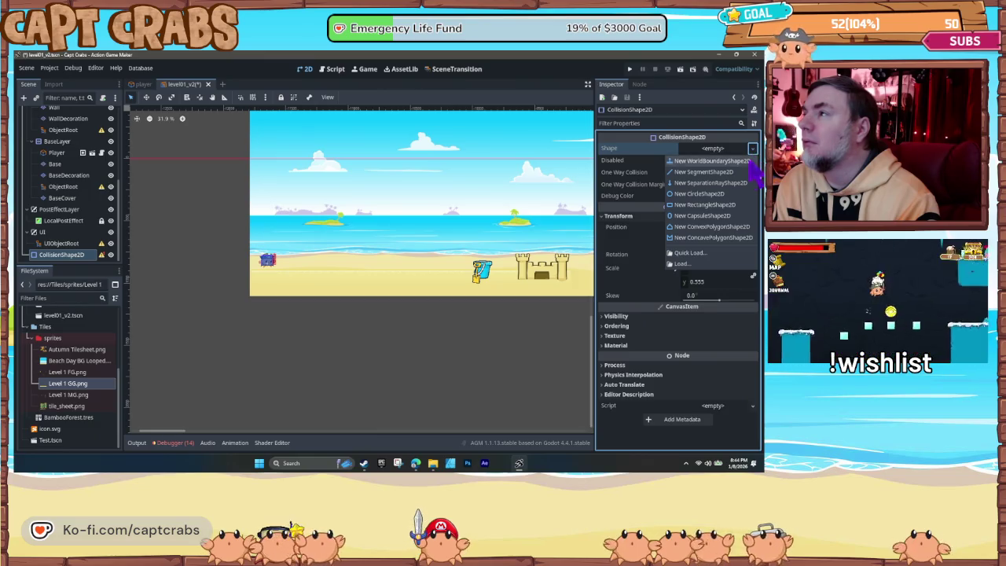
Step: Assign a new WorldBoundaryShape2D as the CollisionShape2D's shape
click(735, 161)
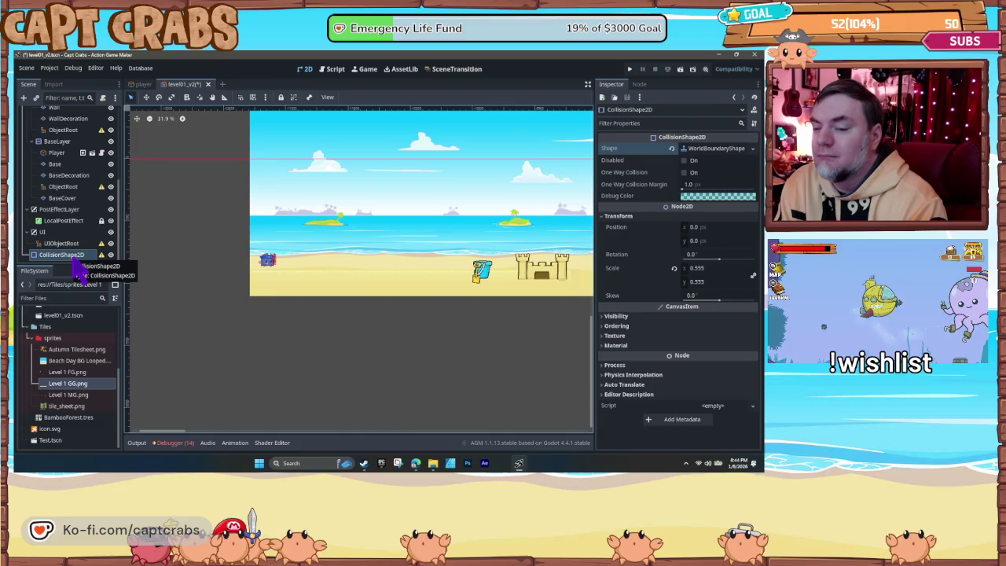
mouse_move(74, 263)
mouse_down()
mouse_move(168, 260)
mouse_move(294, 281)
mouse_up()
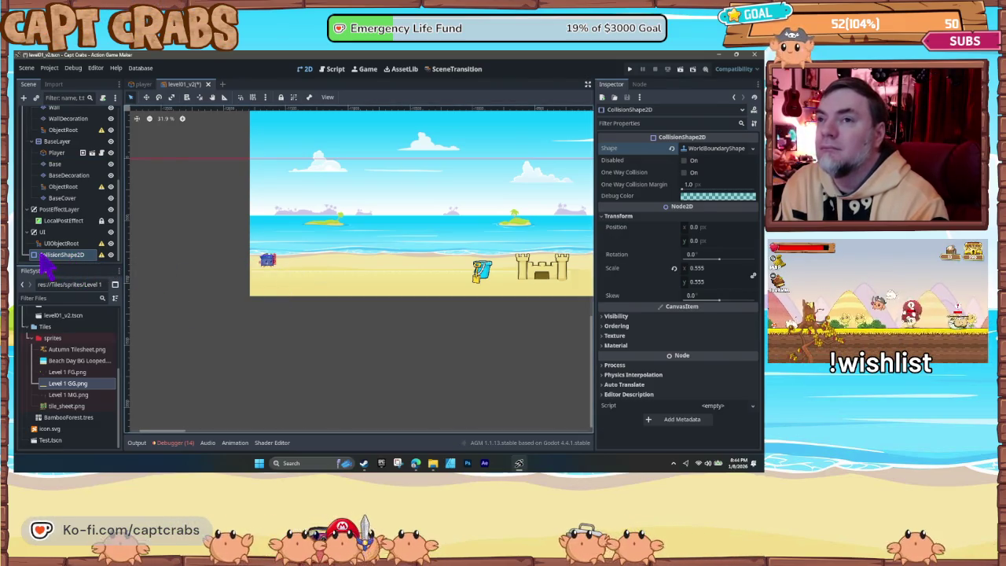
drag(44, 263, 288, 272)
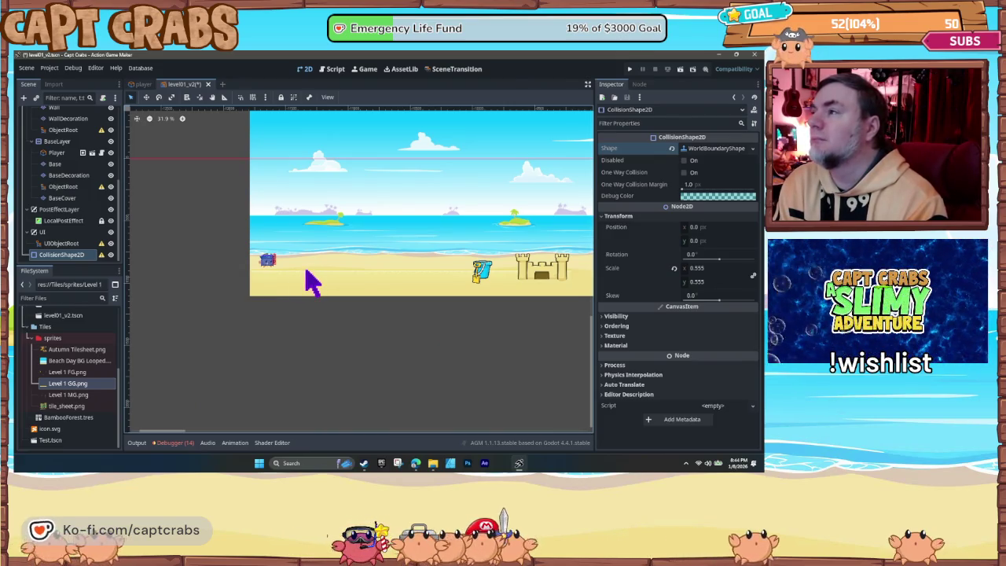
mouse_move(56, 264)
mouse_down()
mouse_move(298, 270)
mouse_move(328, 170)
mouse_move(353, 280)
mouse_up()
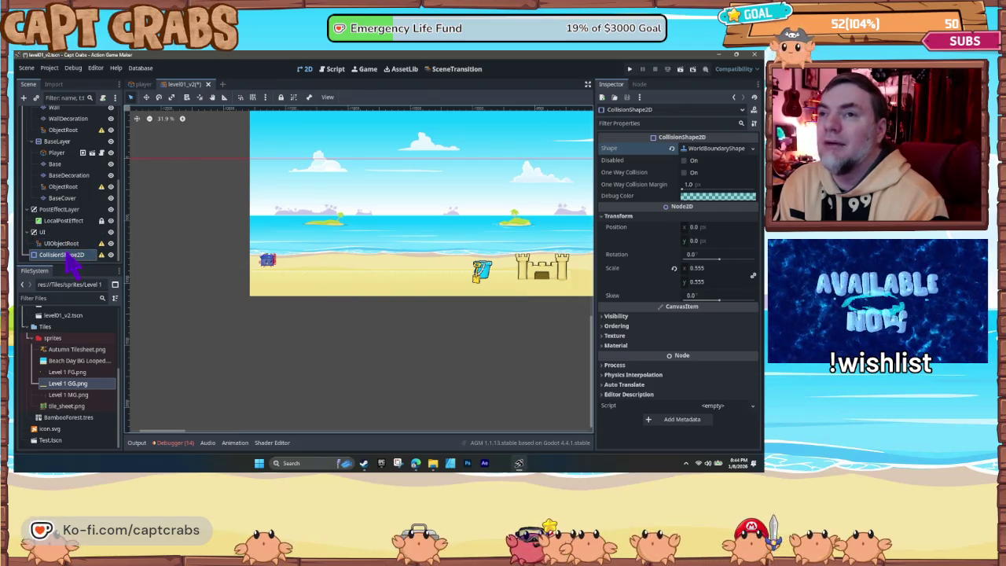
drag(71, 263, 70, 253)
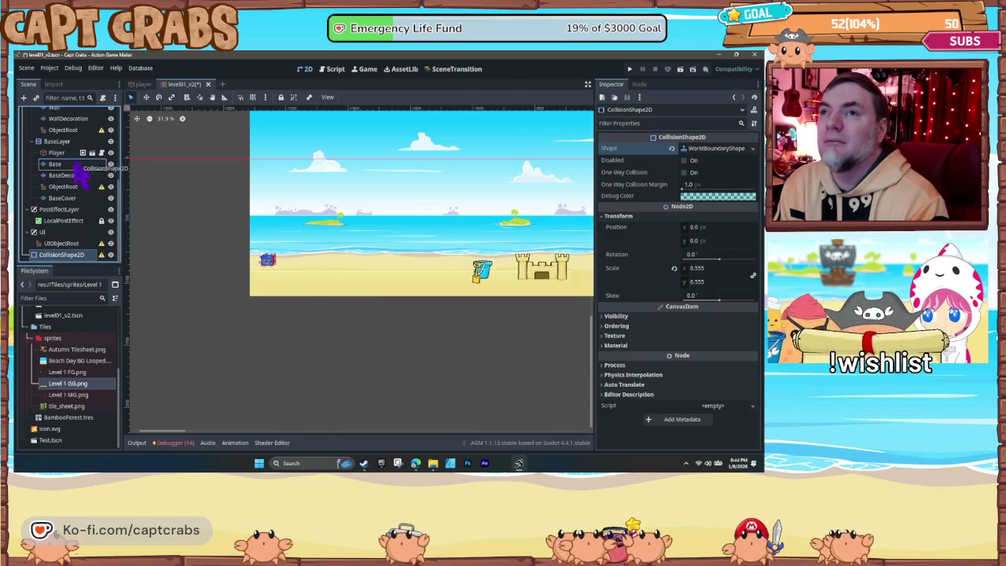
Step: Reparent the CollisionShape2D under BaseLayer, then under the Player node
drag(66, 147, 64, 145)
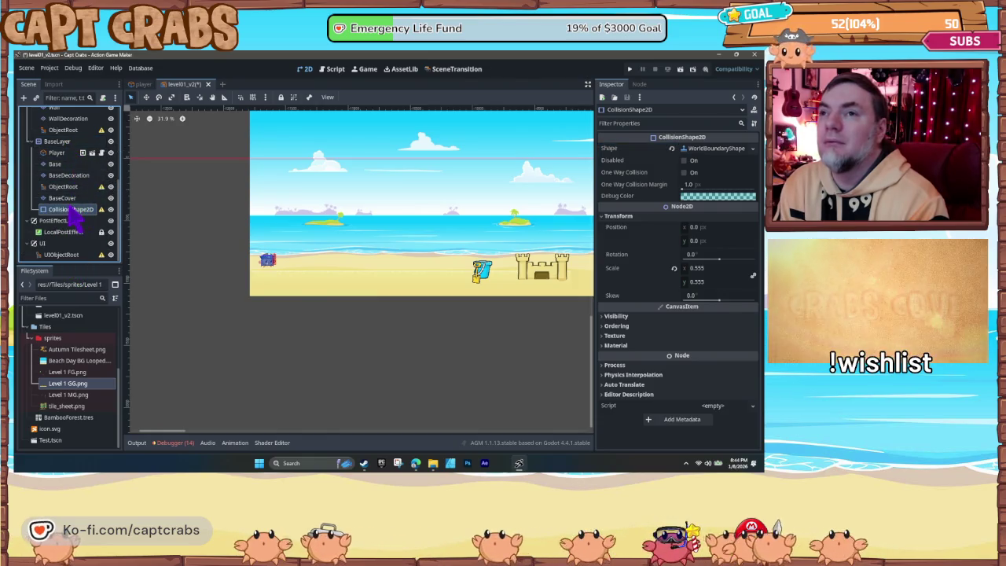
drag(80, 220, 267, 284)
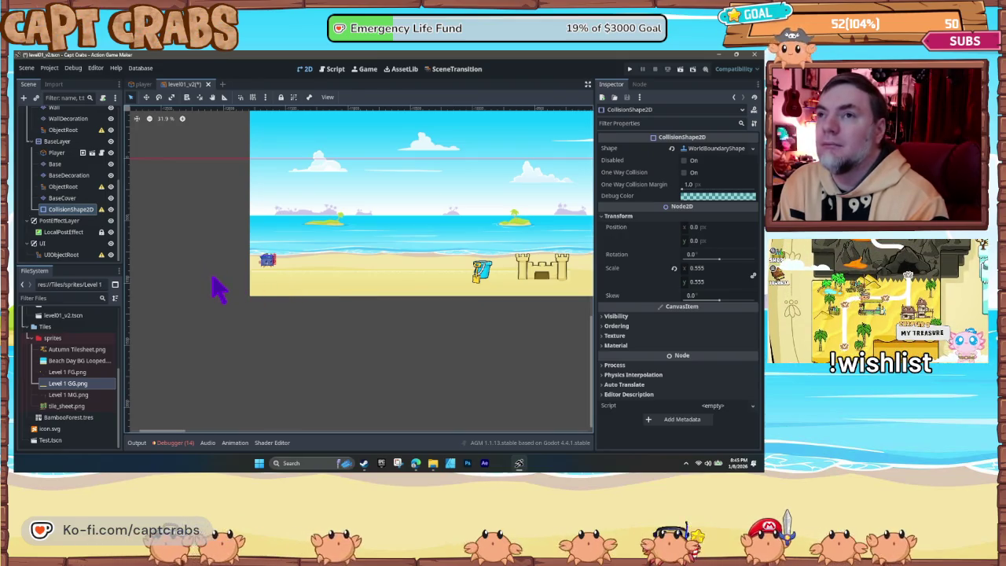
scroll(210, 283, down, 1)
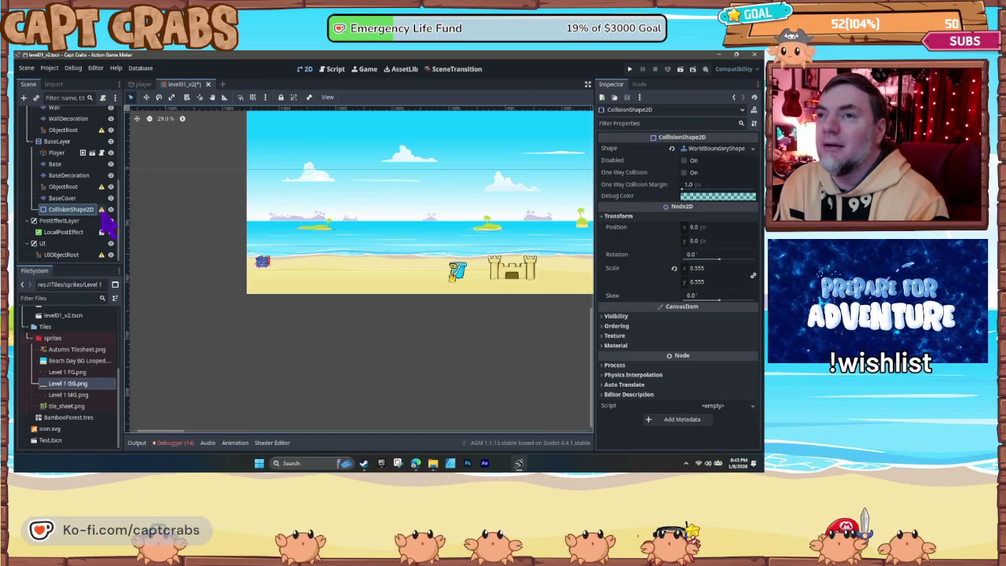
mouse_move(101, 217)
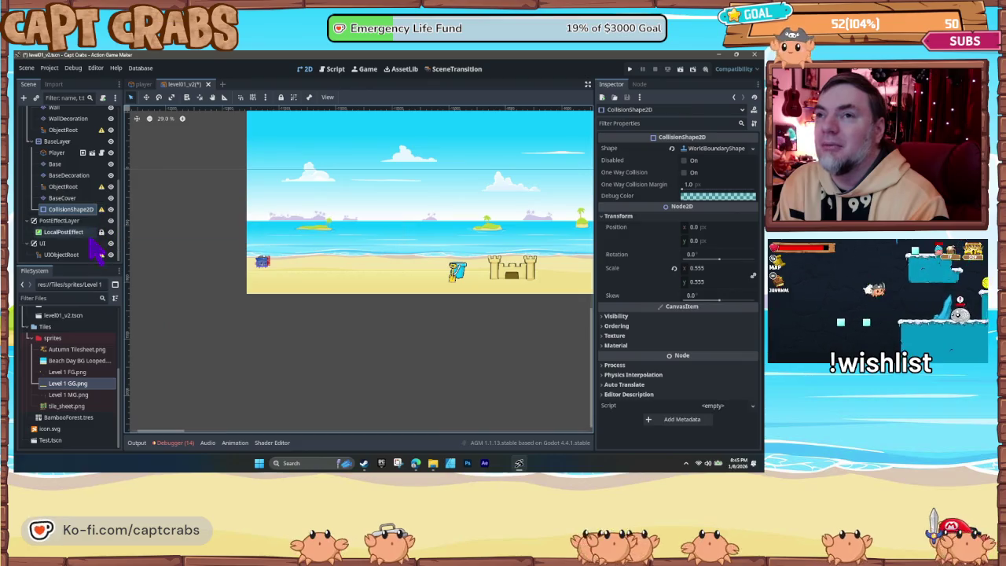
scroll(82, 262, up, 3)
scroll(82, 264, up, 5)
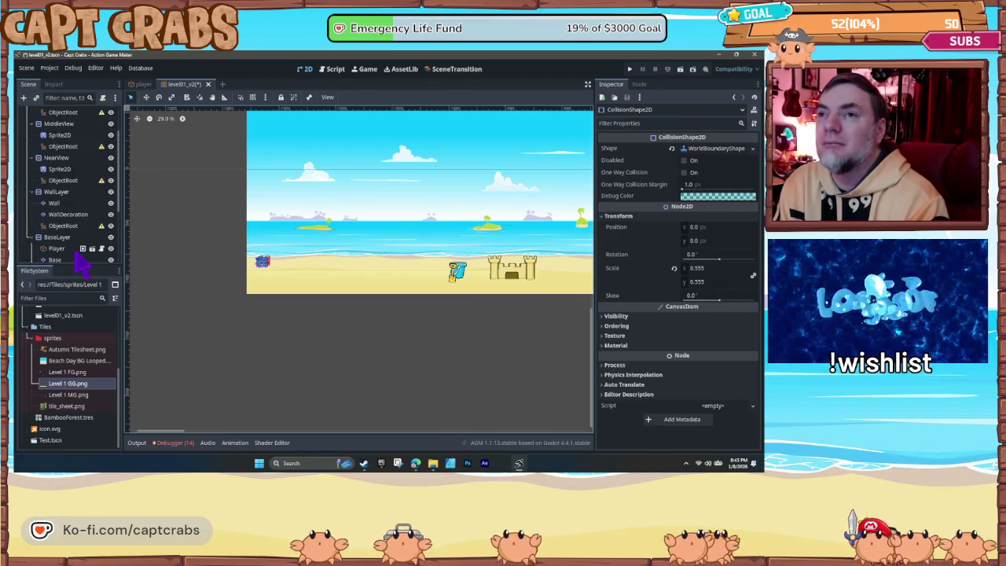
scroll(81, 263, down, 6)
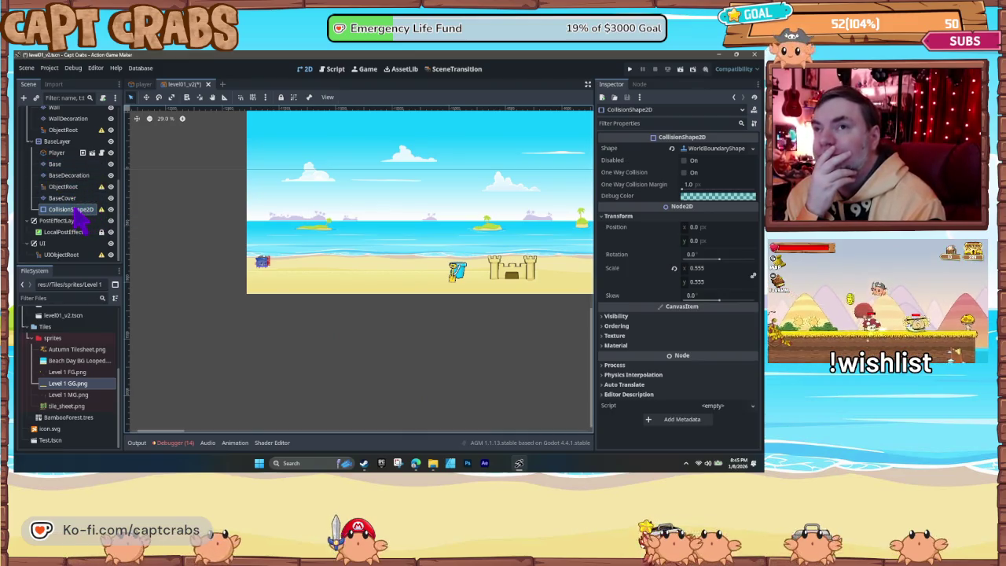
drag(71, 209, 64, 154)
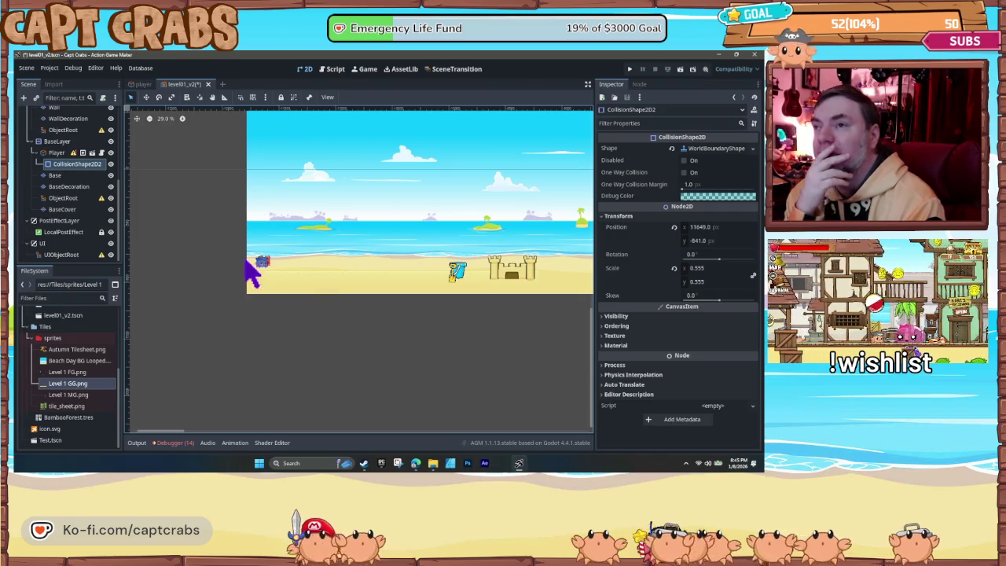
click(277, 287)
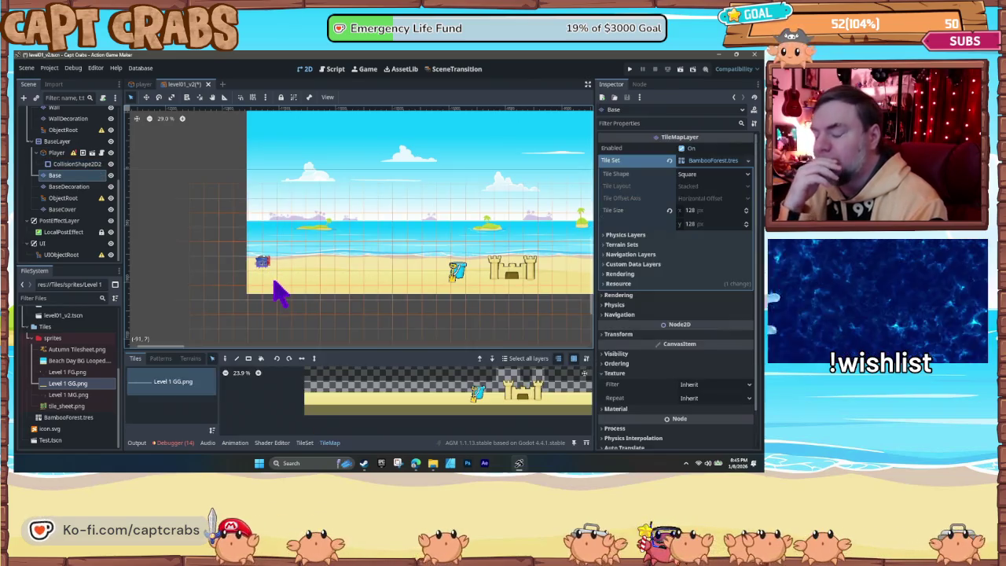
key(F5)
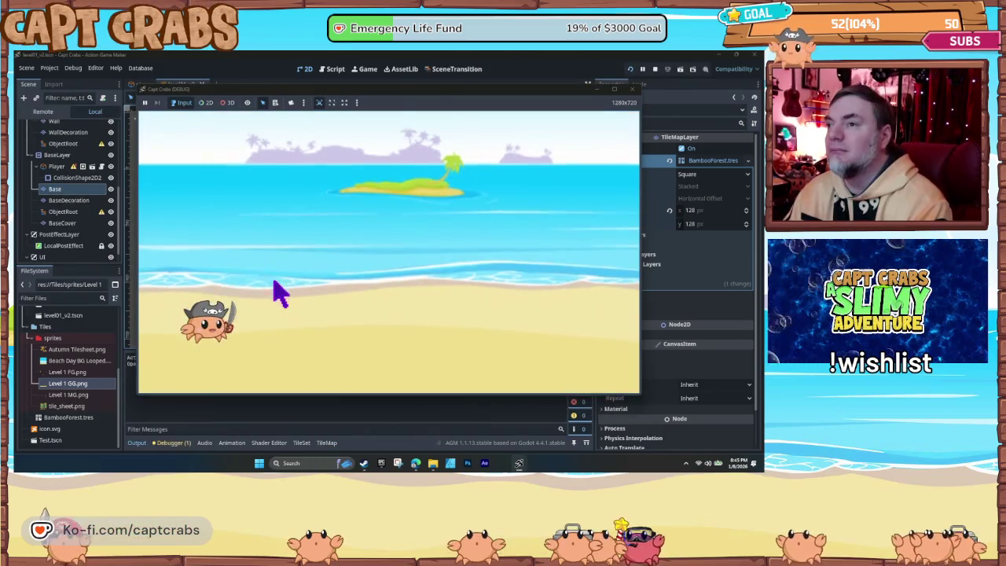
click(633, 88)
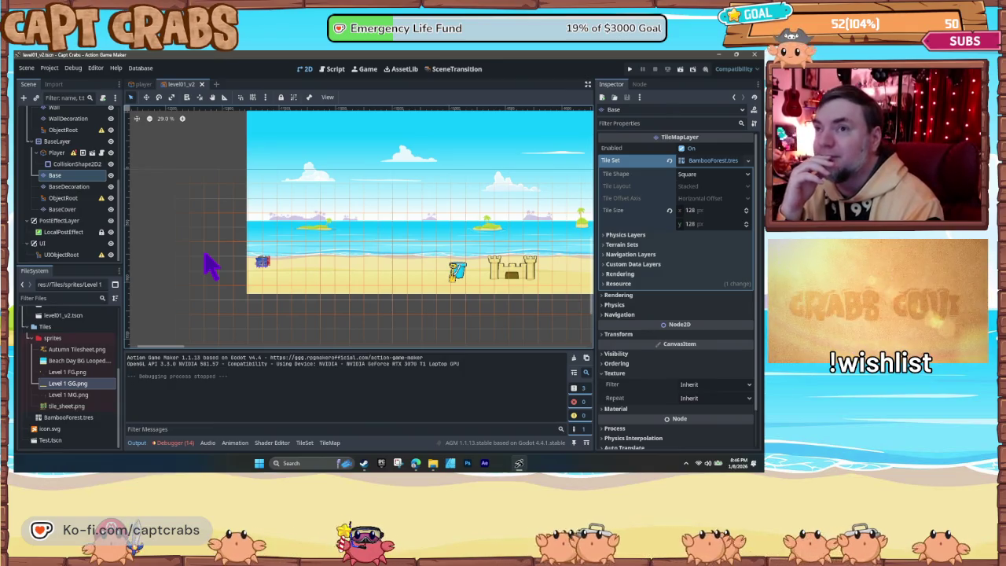
click(71, 186)
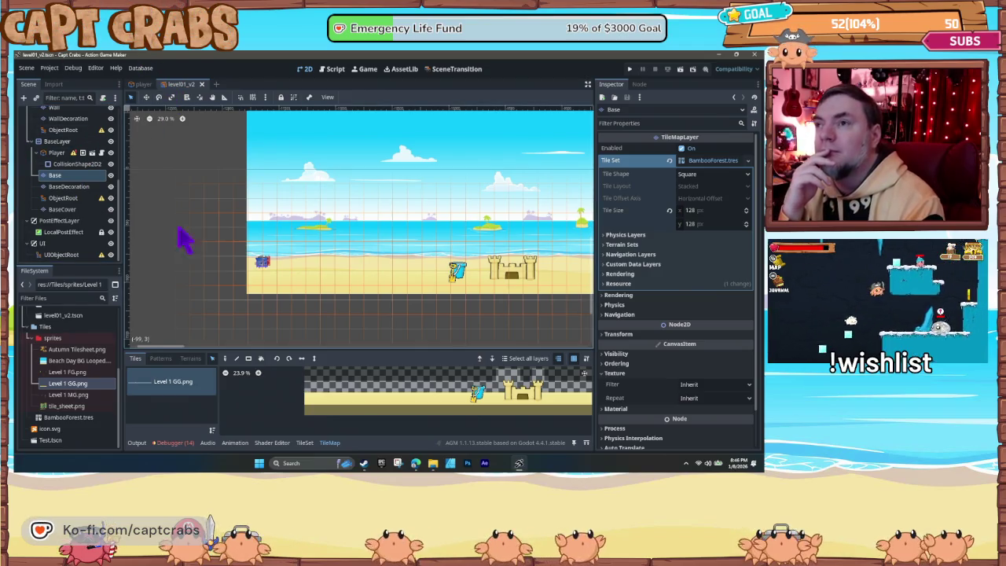
click(78, 260)
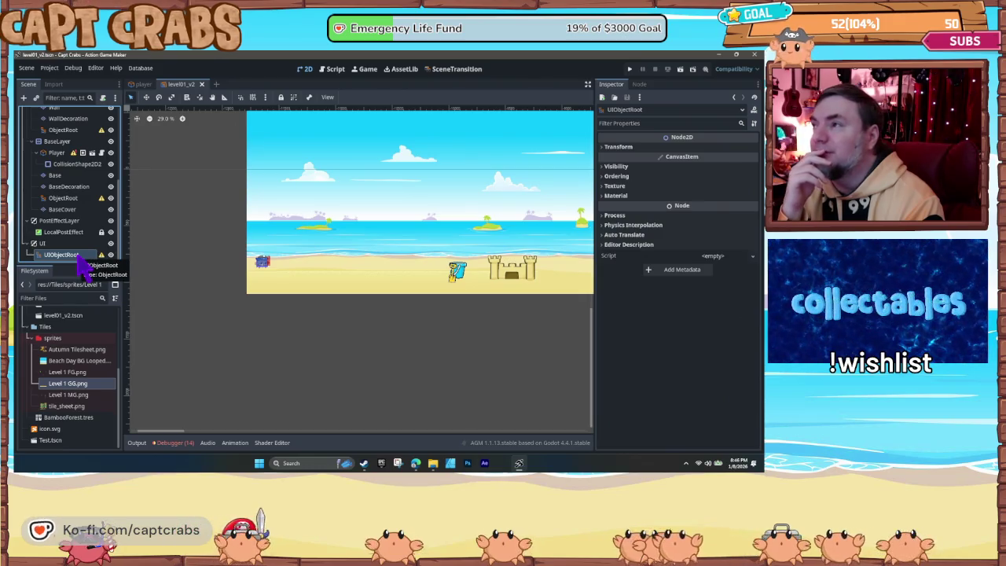
Step: Select a background Sprite2D and the MiddleView ObjectRoot node, then bring up the SceneTransition graph
scroll(69, 252, up, 5)
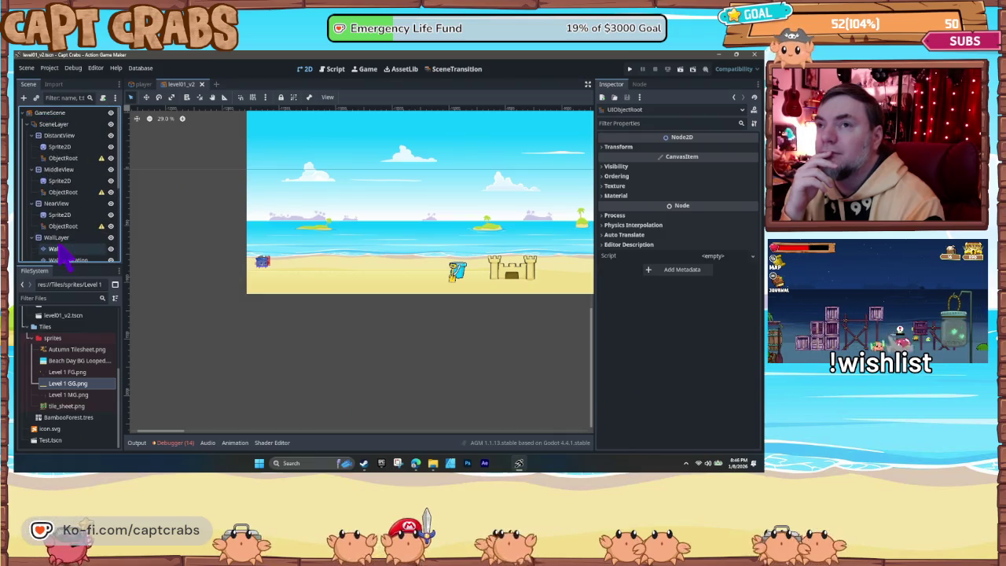
click(63, 182)
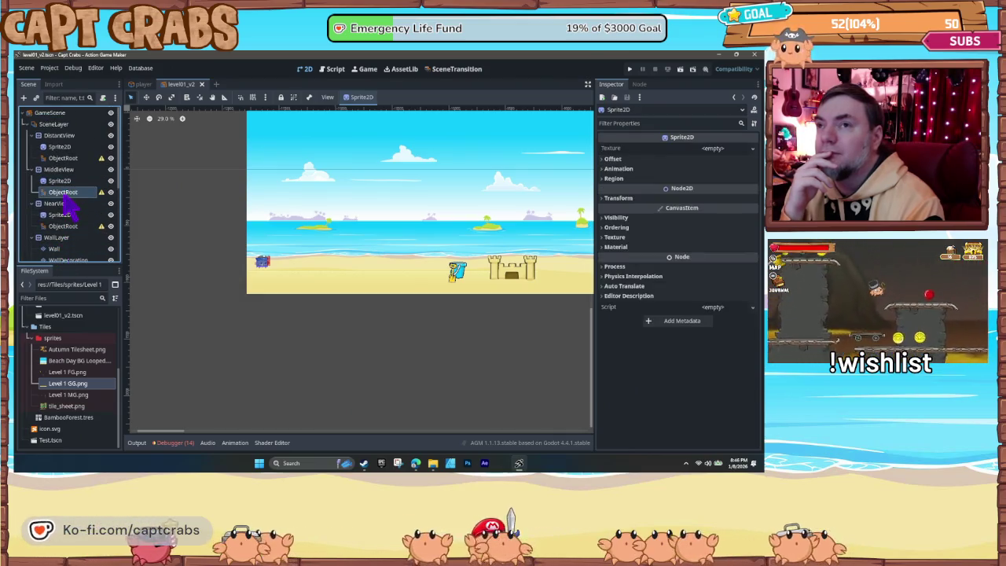
click(63, 192)
click(456, 69)
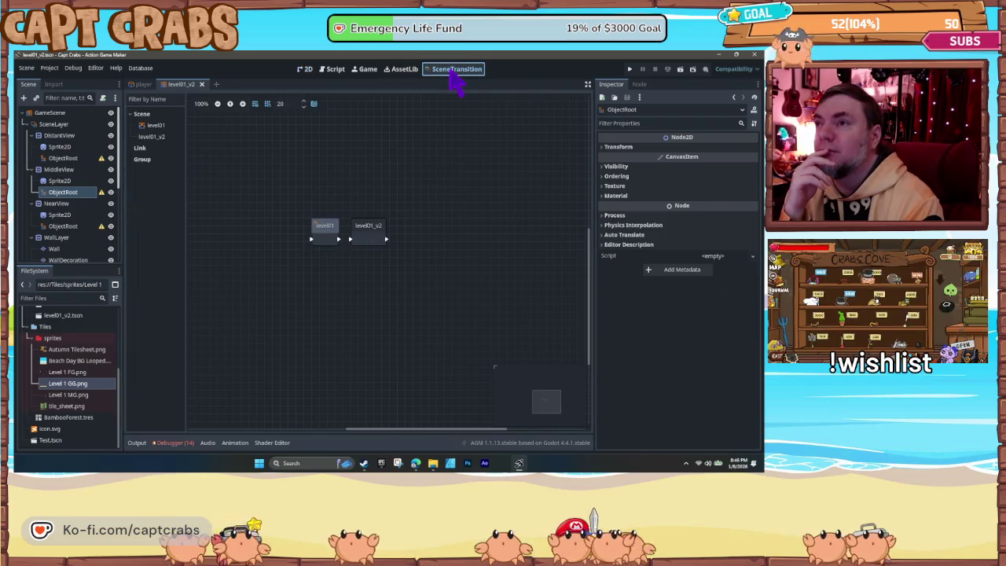
Step: Run the game from the level01_v2 node's action menu, then close the game window
click(322, 233)
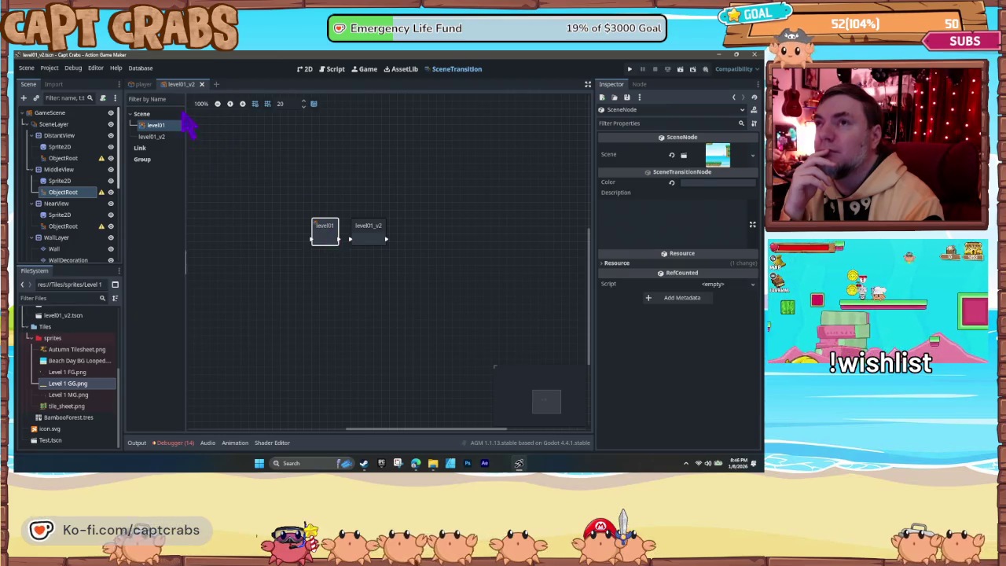
click(373, 240)
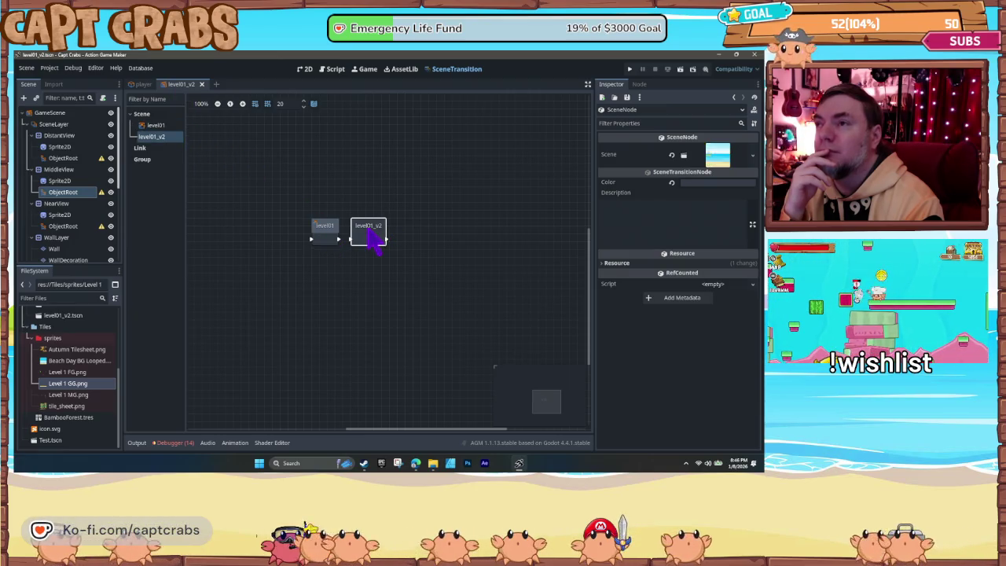
right_click(376, 242)
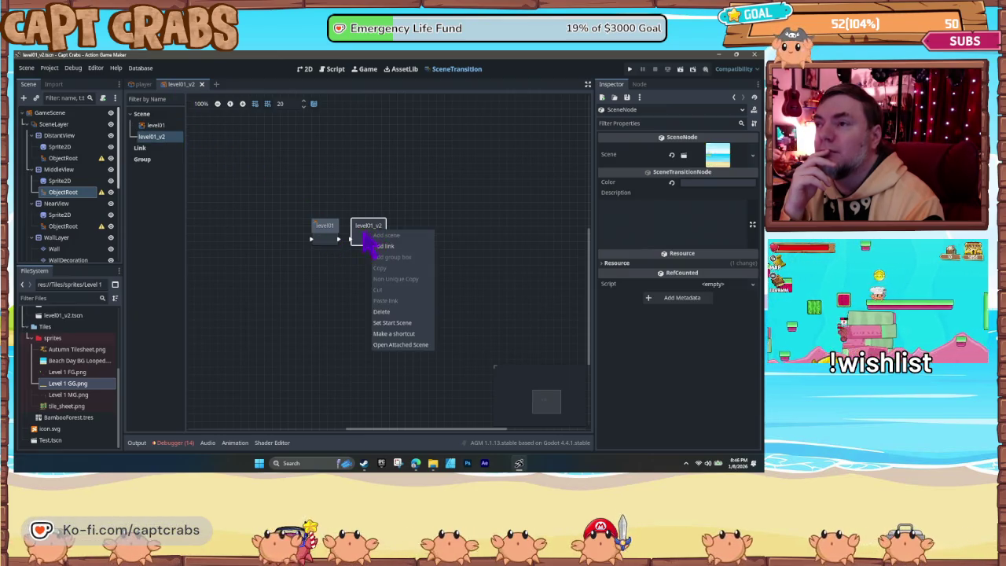
click(394, 340)
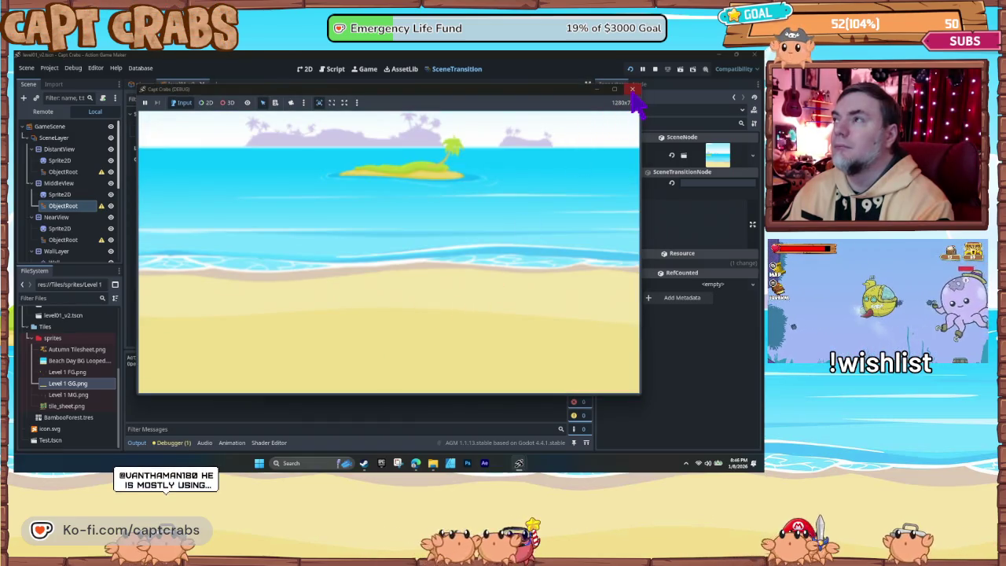
click(632, 89)
Step: Playtest again with F5 from level01, then switch to the player scene and close Action Game Maker
click(326, 238)
right_click(326, 238)
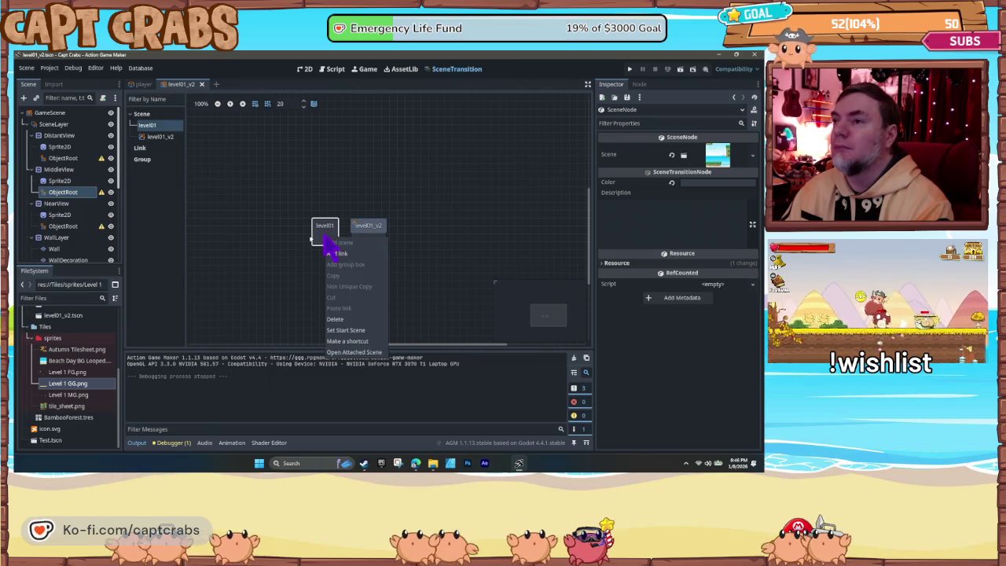
click(348, 340)
key(F5)
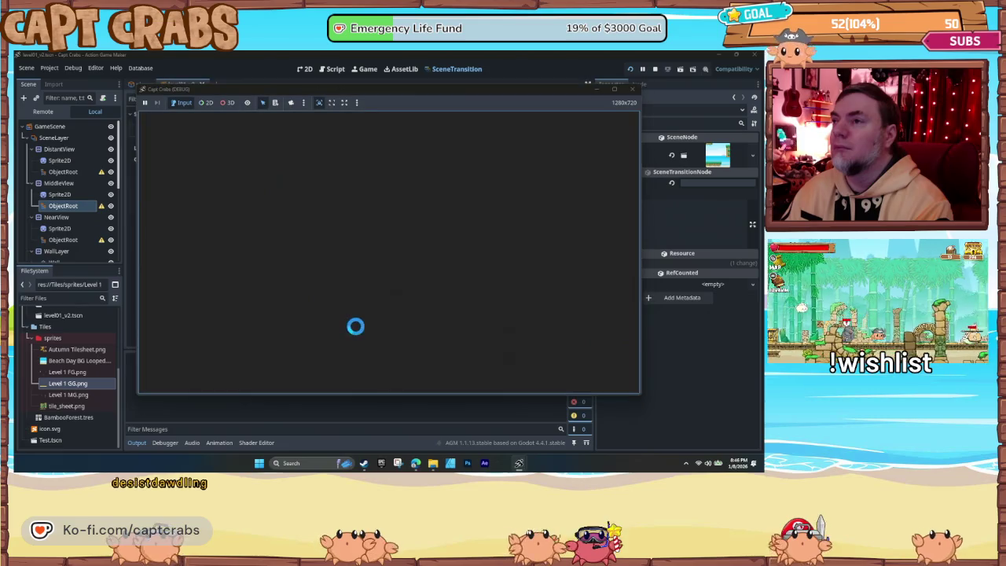
click(633, 89)
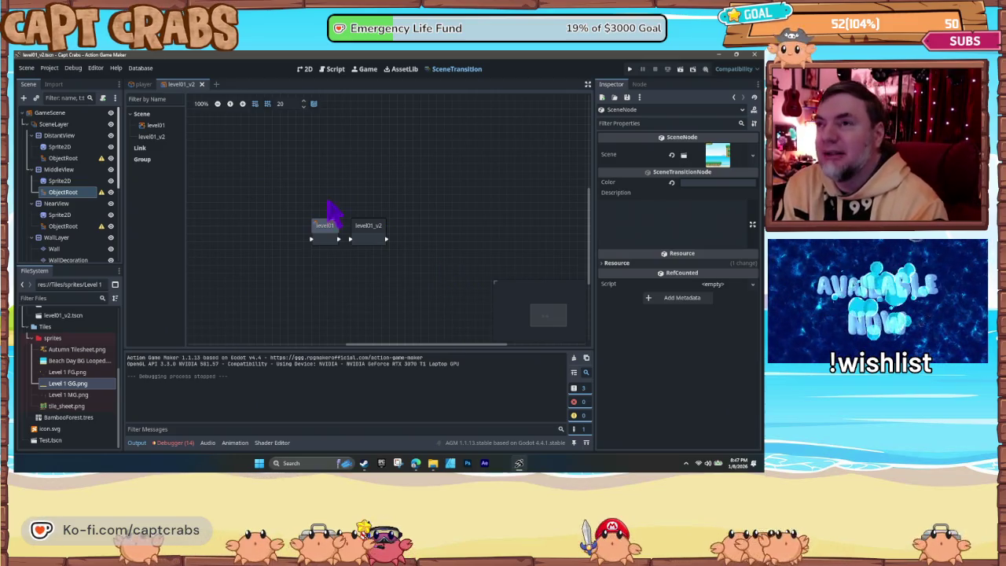
click(143, 85)
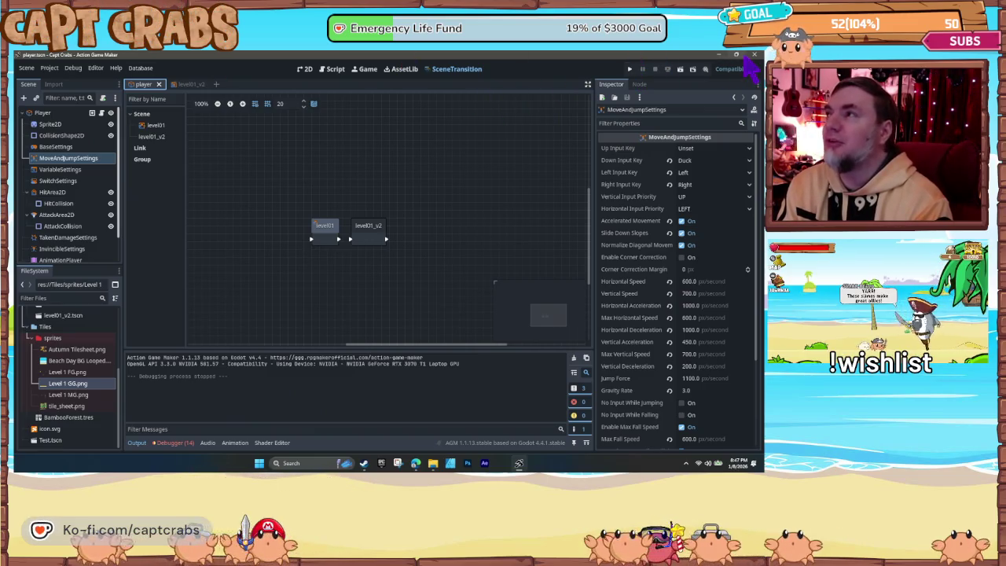
click(756, 63)
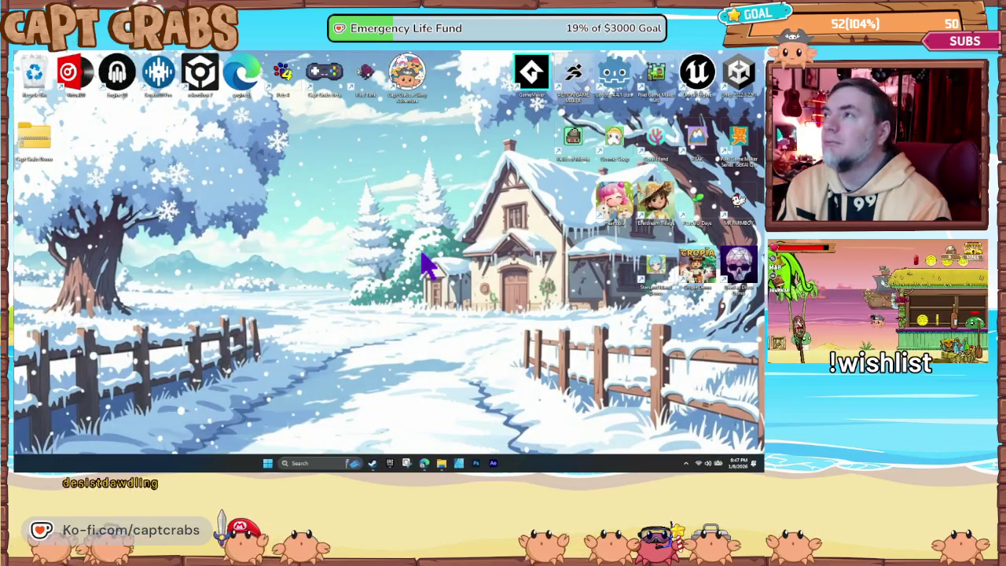
Step: Launch Pixel Game Maker MV and load the 2025-12-20 Build project from Recent Projects
double_click(656, 75)
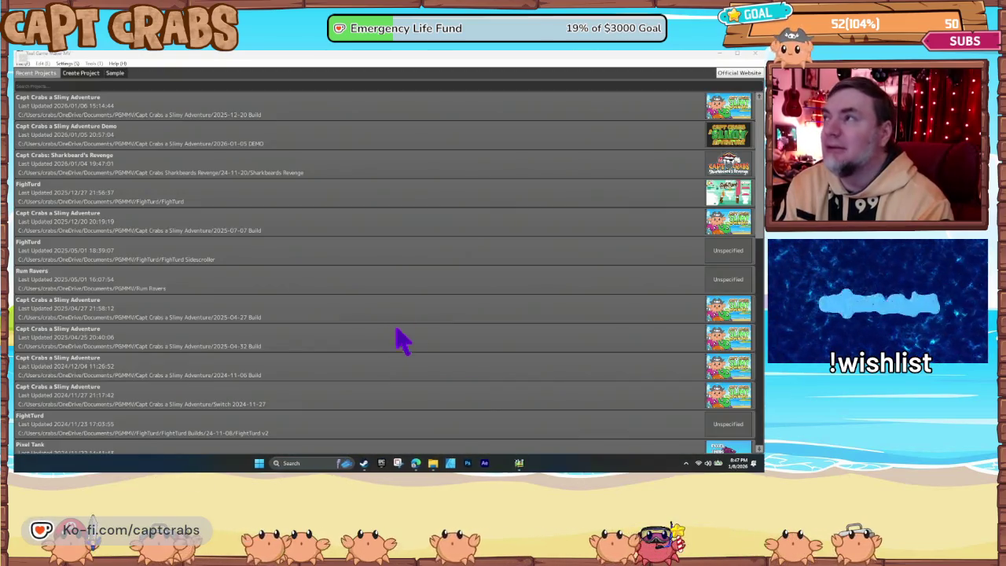
double_click(558, 112)
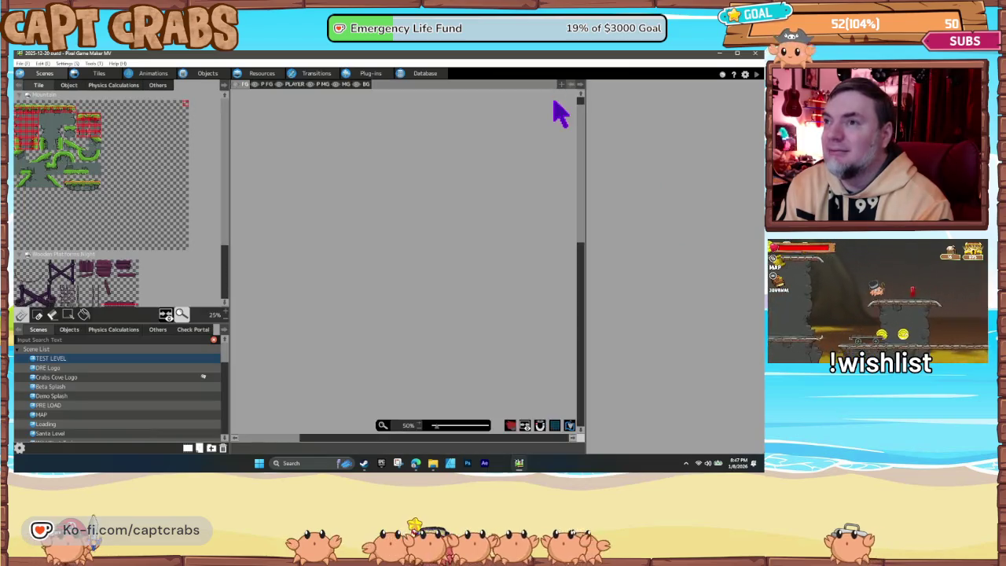
Step: Open the Beach tileset under TILESETS and select its bottom-right crate tile
click(96, 77)
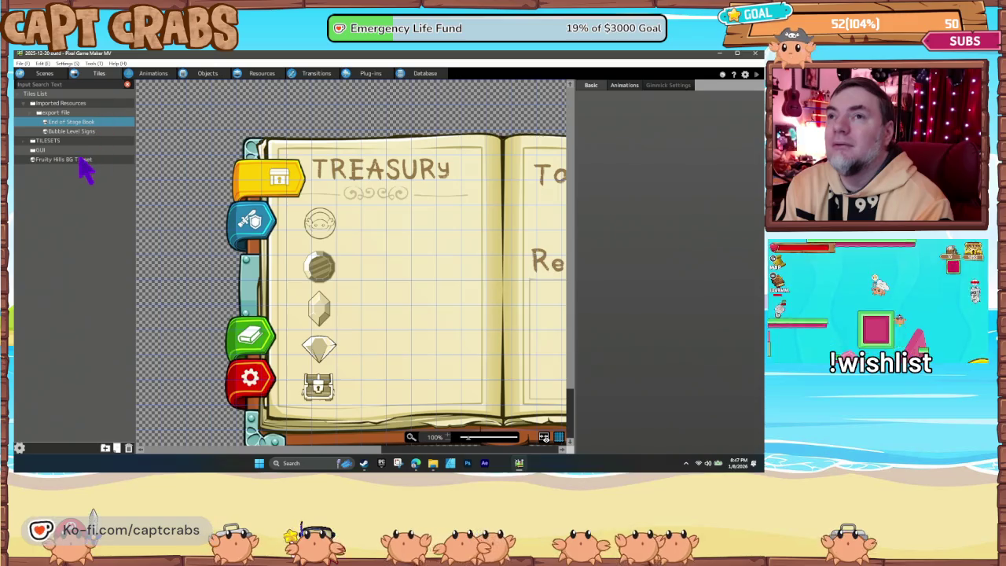
click(25, 141)
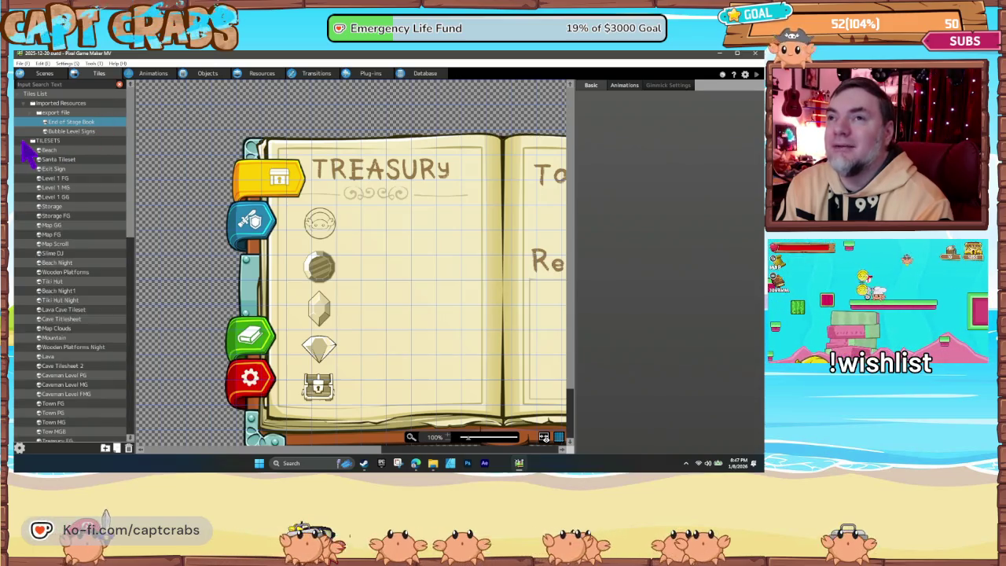
click(49, 151)
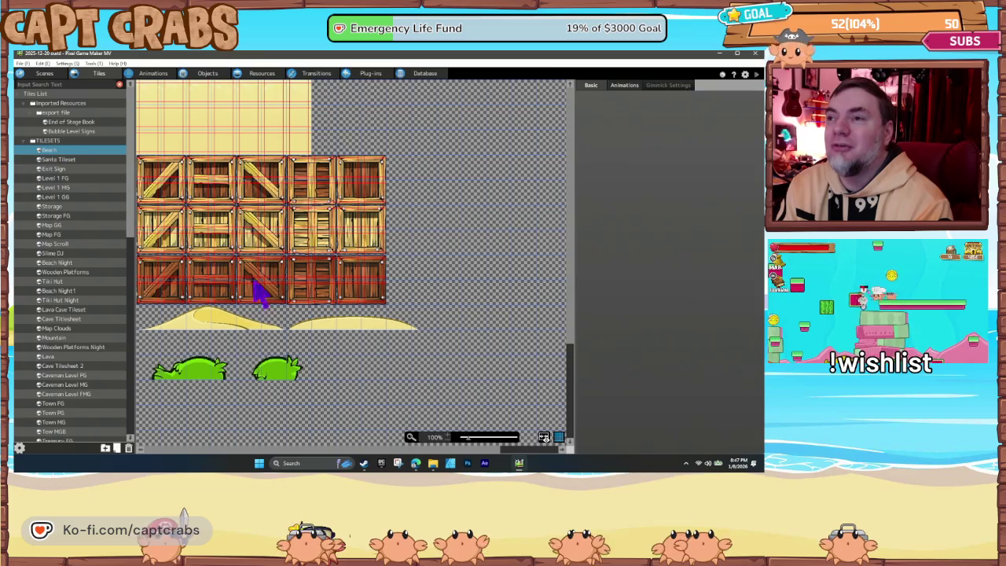
scroll(240, 283, down, 2)
scroll(281, 321, up, 5)
scroll(241, 321, down, 4)
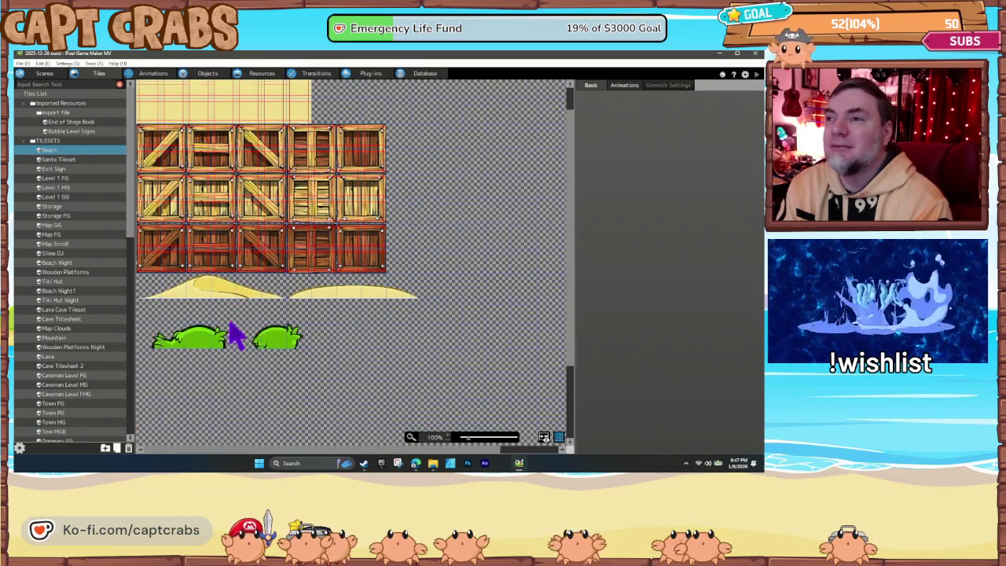
click(346, 267)
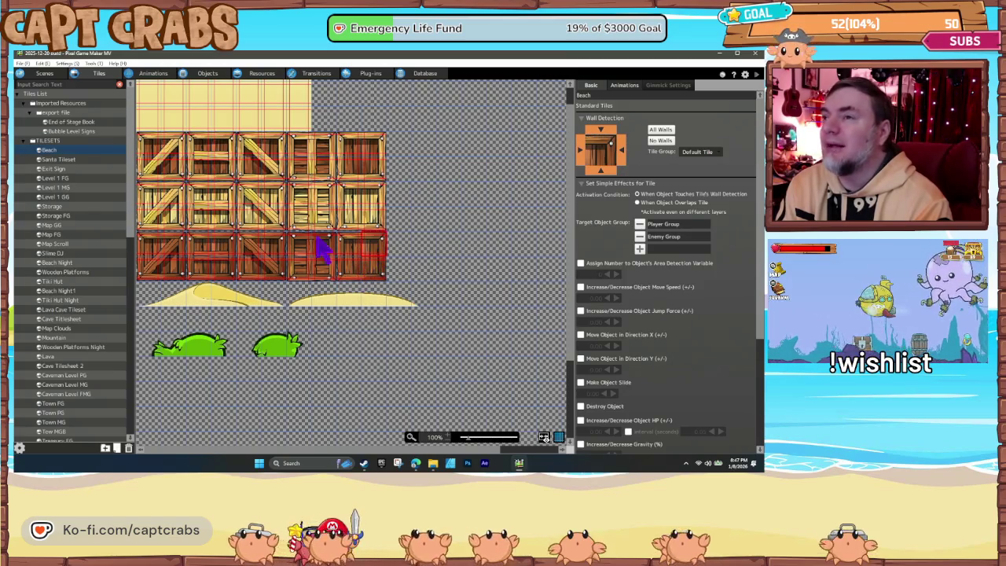
Step: Glance at the basic project settings, then inspect other bottom-row crate tiles including the X-crate
click(67, 63)
click(82, 82)
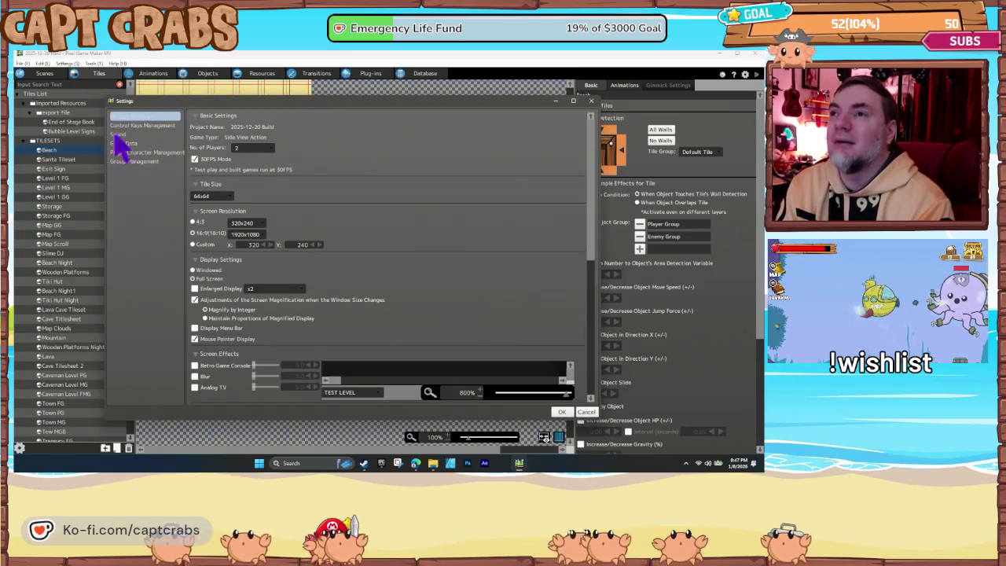
click(590, 101)
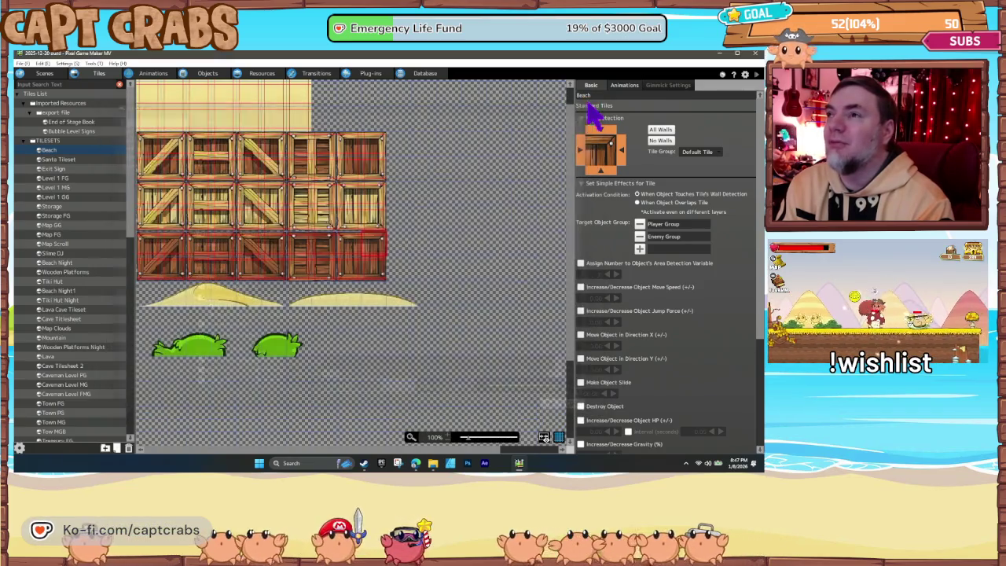
click(373, 262)
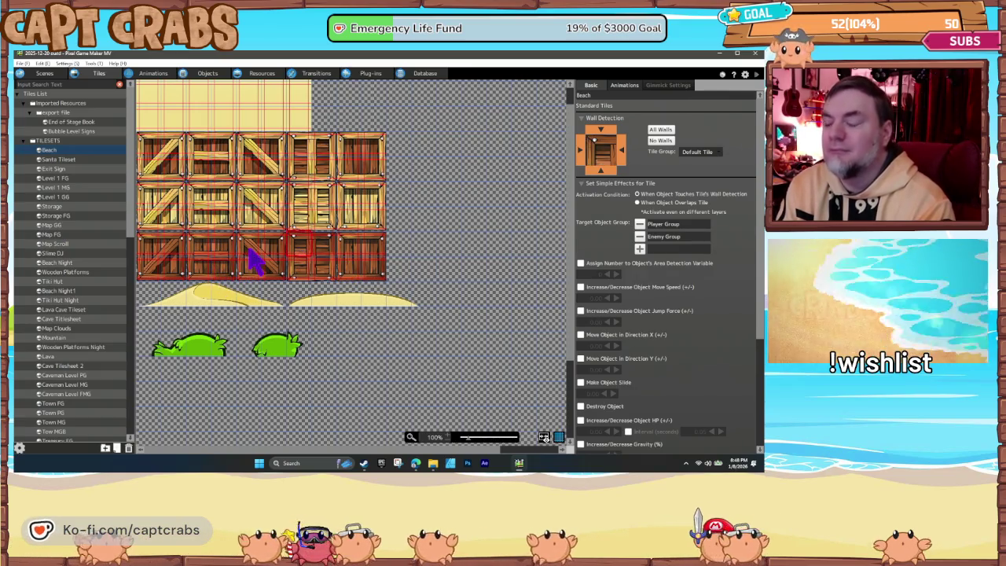
click(277, 247)
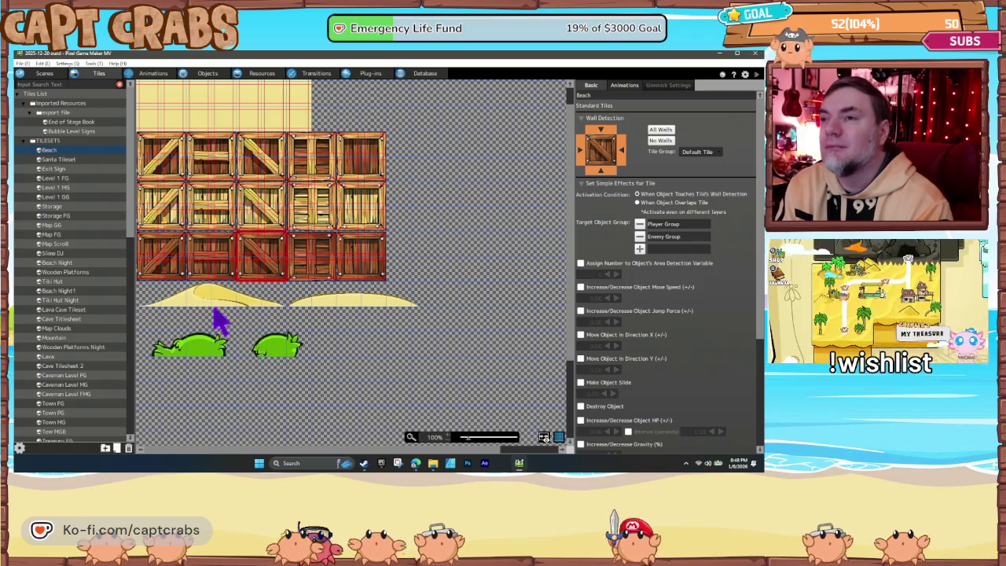
mouse_move(267, 323)
mouse_down()
mouse_move(353, 353)
mouse_move(295, 346)
mouse_up()
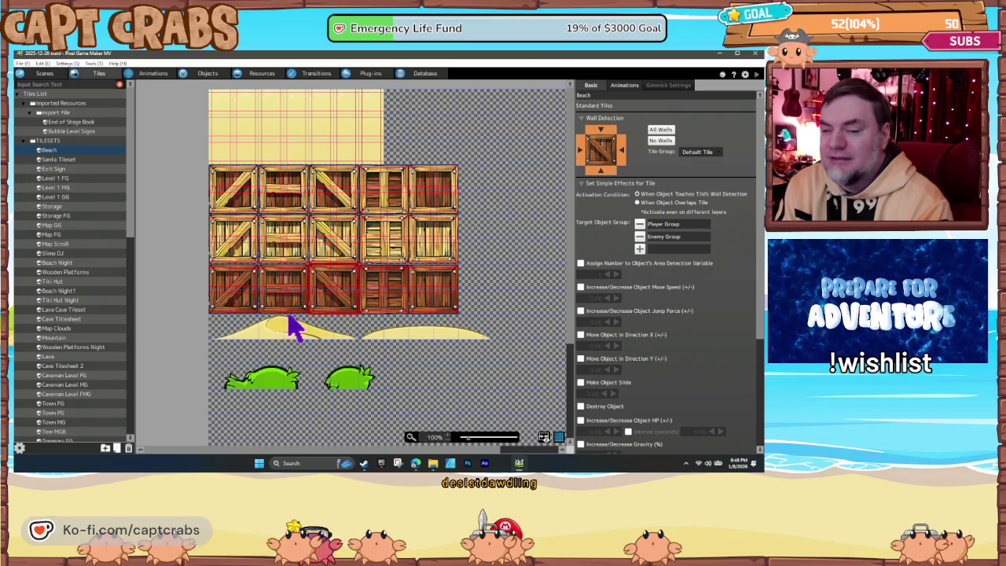
Step: Open the Level 1 FG tileset, then the Level 1 GG tileset, panning along its level strip
click(69, 179)
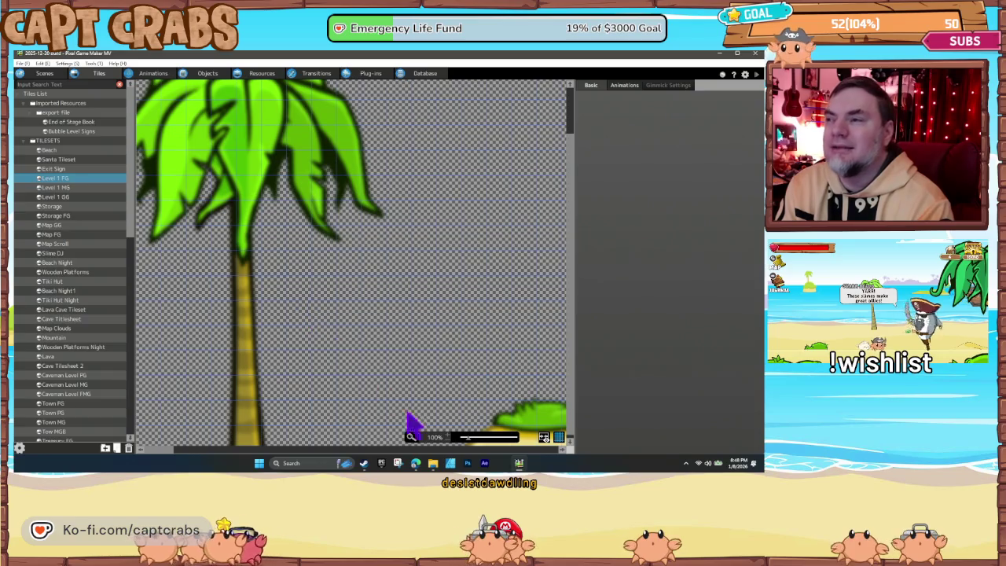
scroll(445, 437, down, 4)
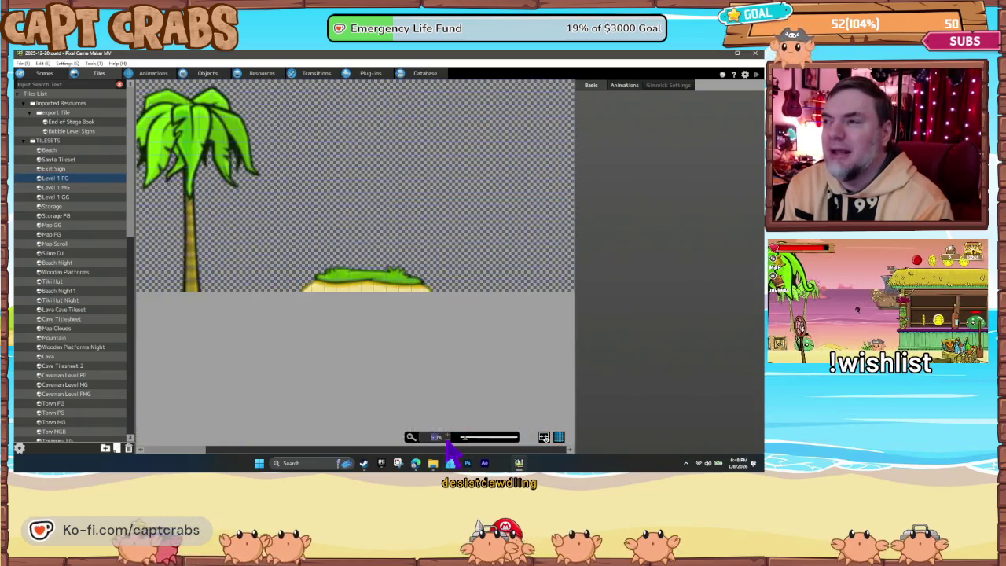
click(69, 196)
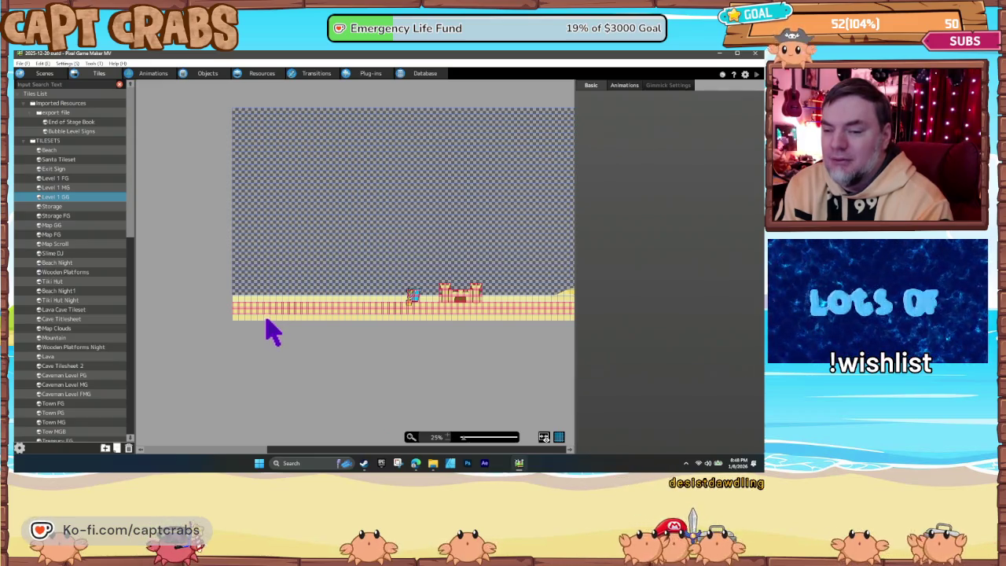
drag(450, 324, 247, 333)
mouse_move(519, 333)
mouse_down()
mouse_move(469, 333)
mouse_move(416, 306)
mouse_up()
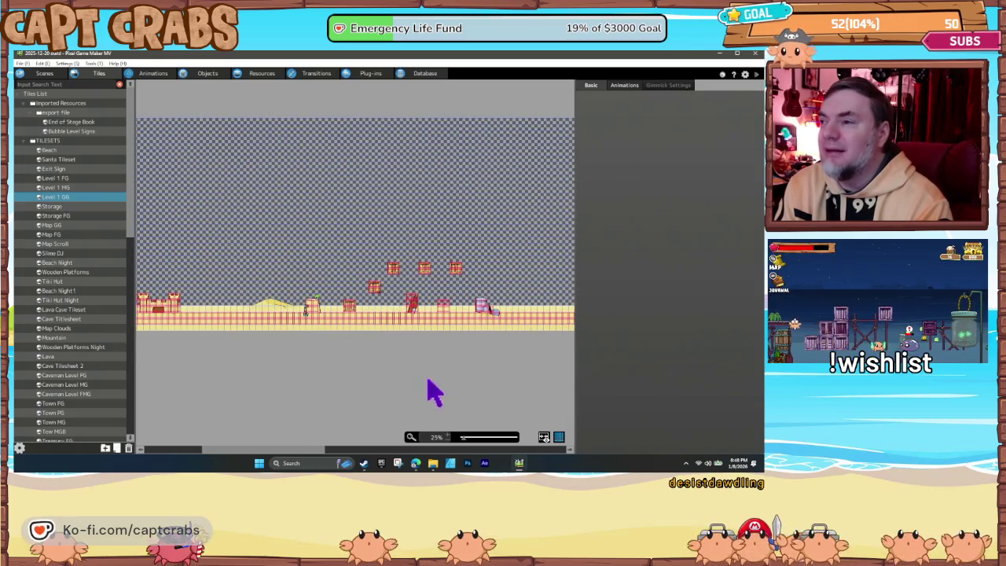
scroll(449, 436, up, 2)
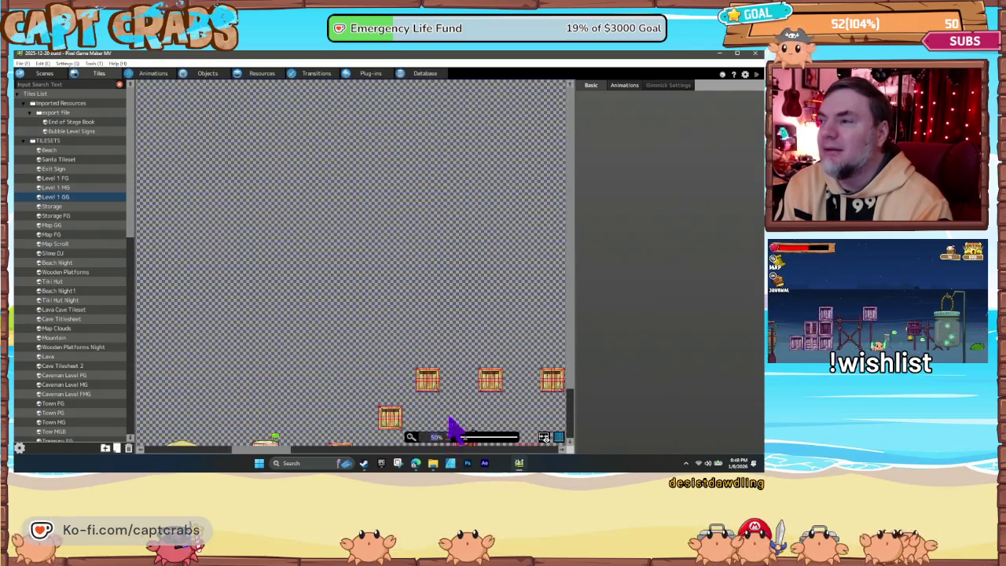
drag(326, 287, 331, 287)
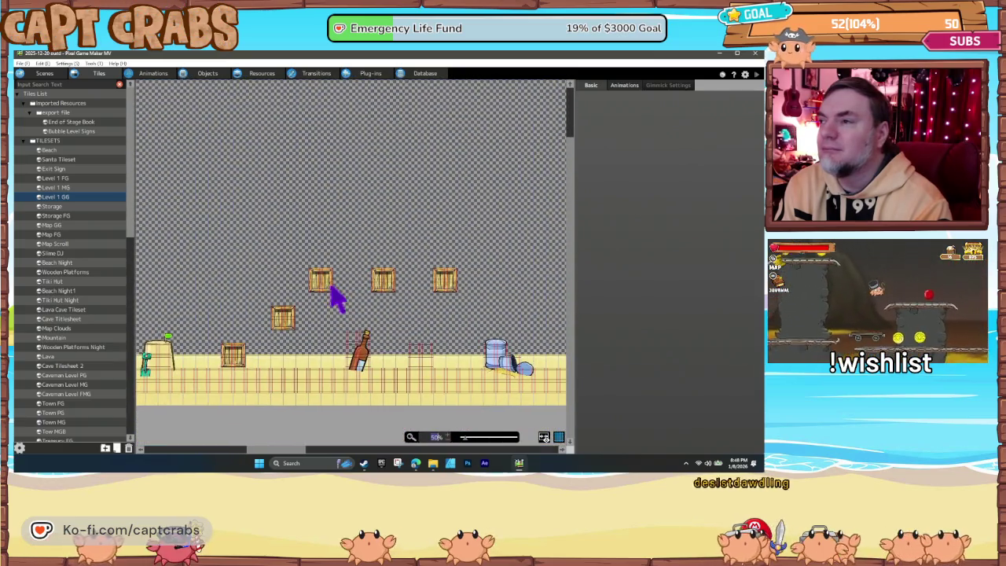
Step: Inspect three crate tiles' properties, then pan to the end of the sand ground strip
click(383, 281)
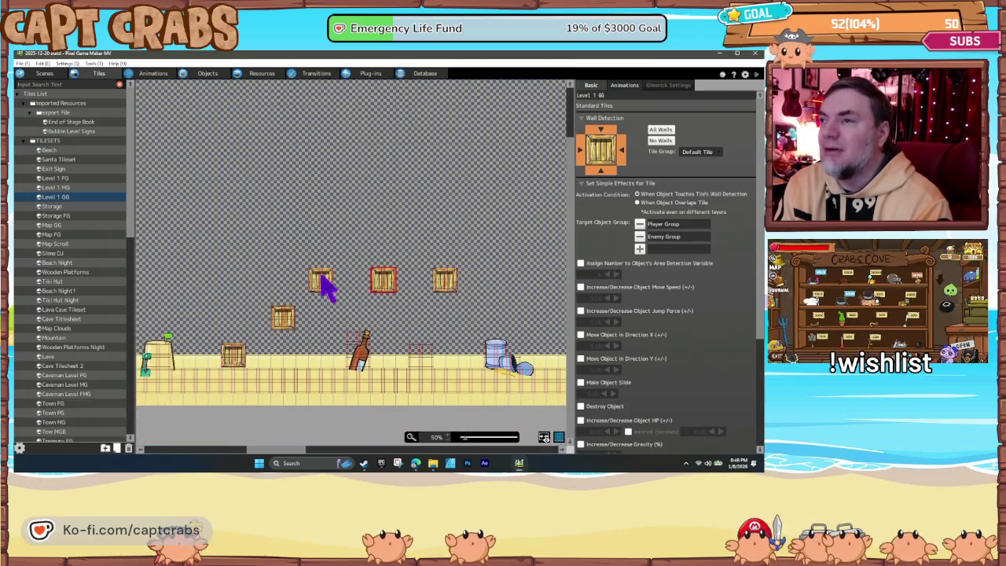
click(281, 323)
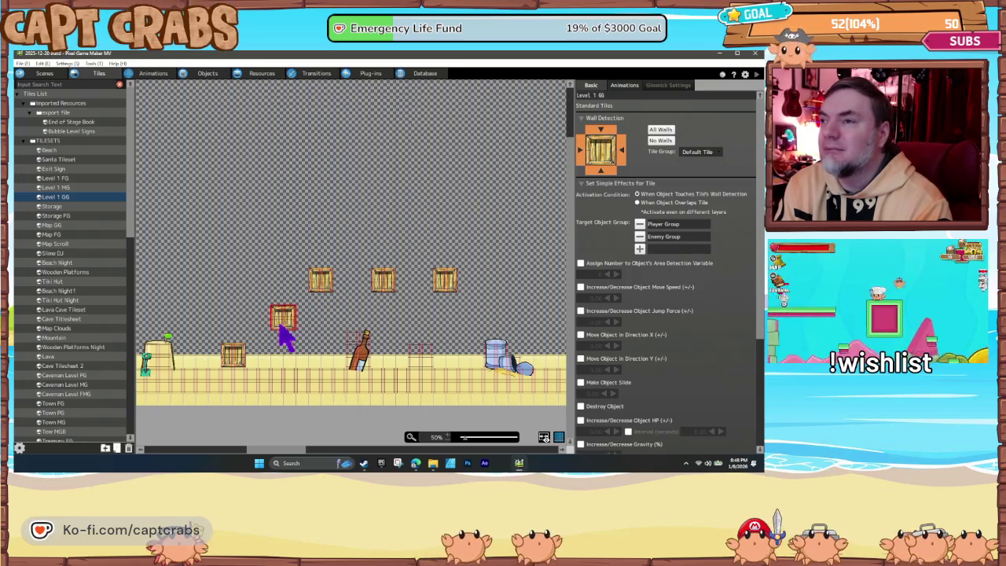
click(236, 360)
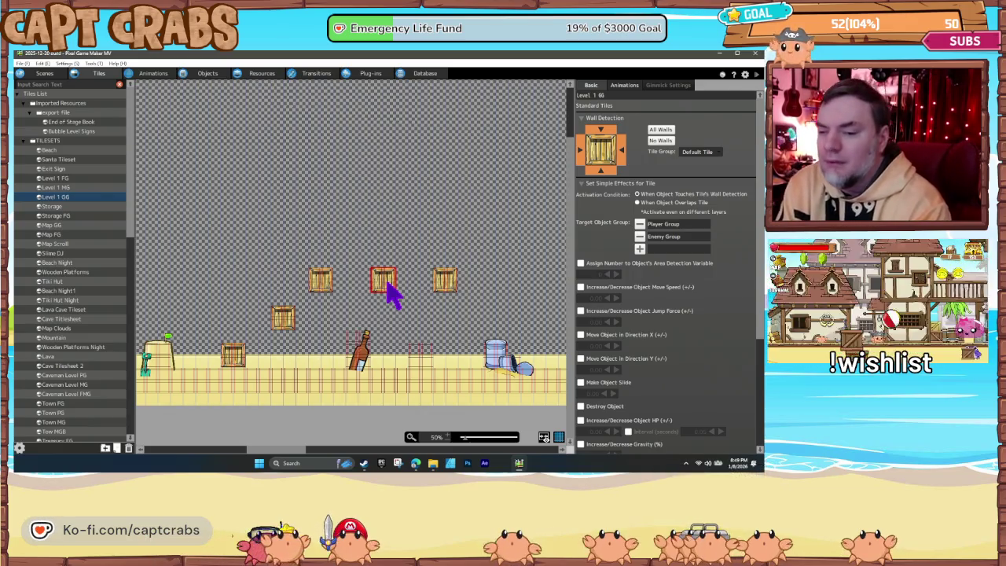
drag(510, 377, 230, 359)
drag(539, 370, 268, 364)
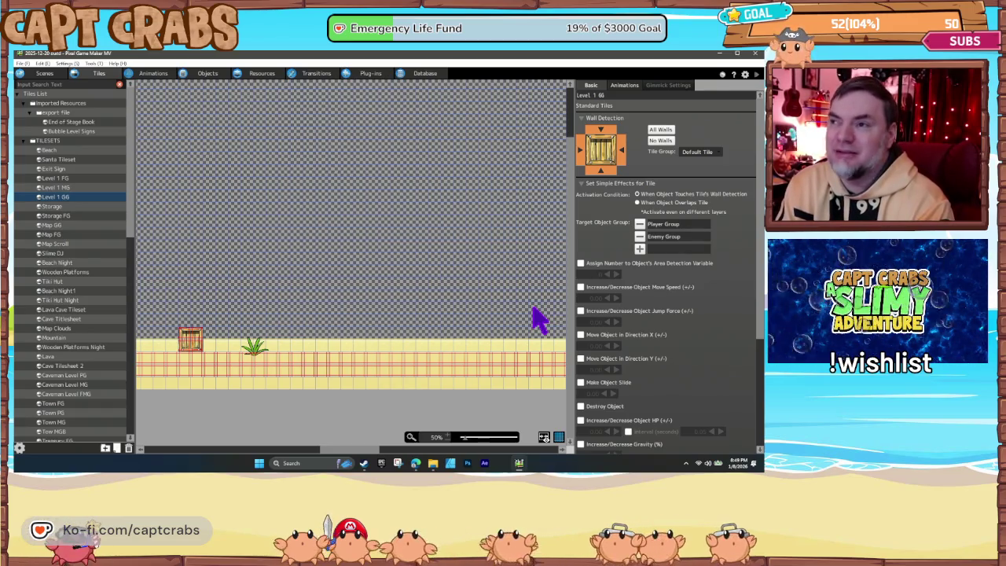
drag(502, 334, 344, 317)
mouse_move(464, 330)
mouse_down()
mouse_move(277, 335)
mouse_move(299, 322)
mouse_move(483, 337)
mouse_move(510, 326)
mouse_move(287, 309)
mouse_move(441, 306)
mouse_move(310, 307)
mouse_move(19, 189)
mouse_up()
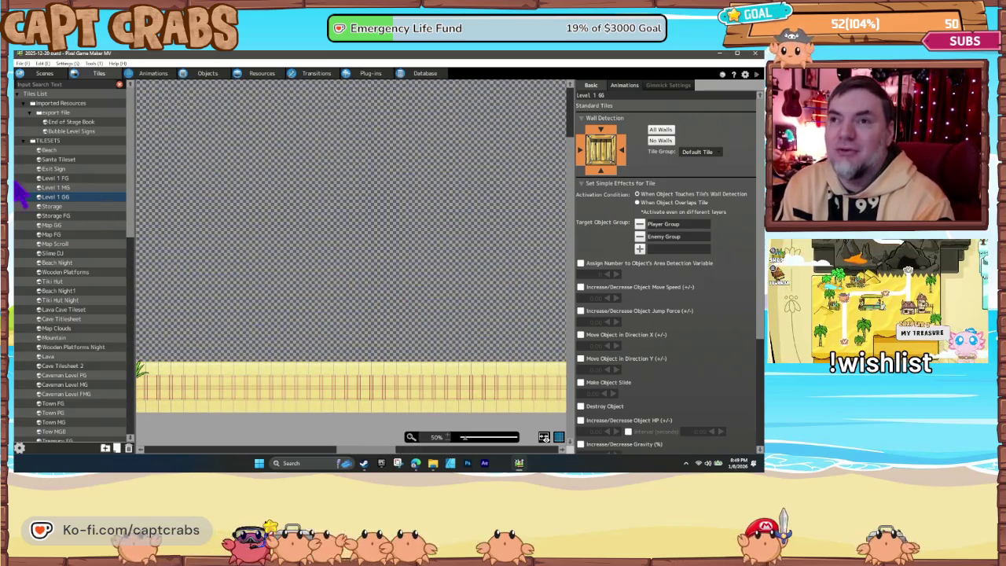
Step: Browse Storage FG, Beach Night's palm tree and Tiki Hut Night's paddle tile
click(76, 217)
click(71, 290)
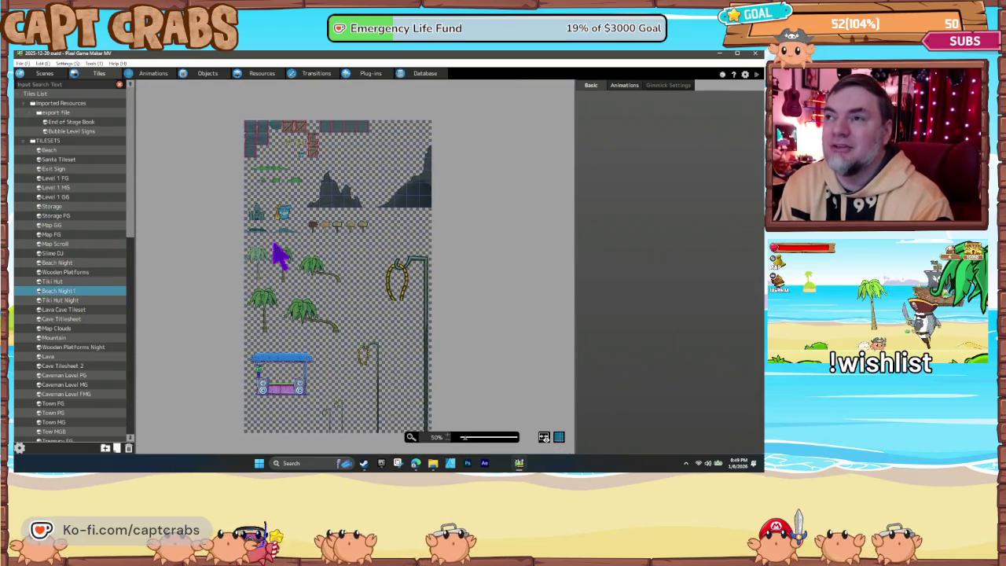
click(300, 312)
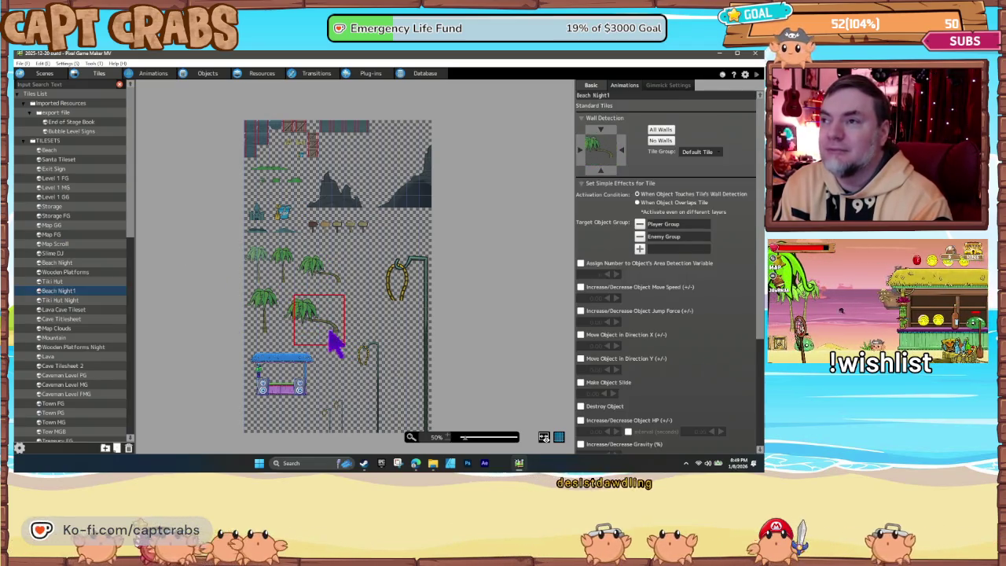
click(81, 301)
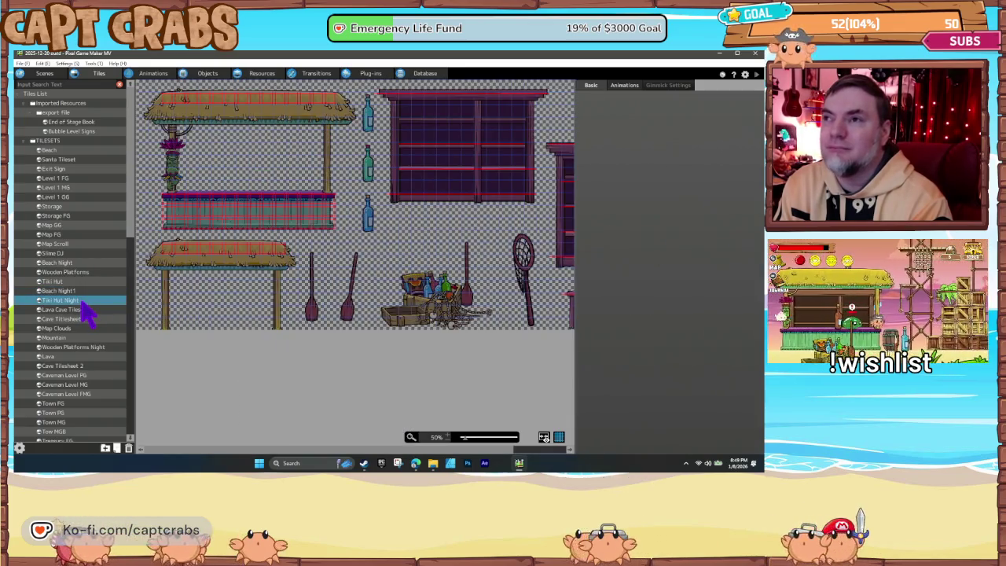
click(357, 299)
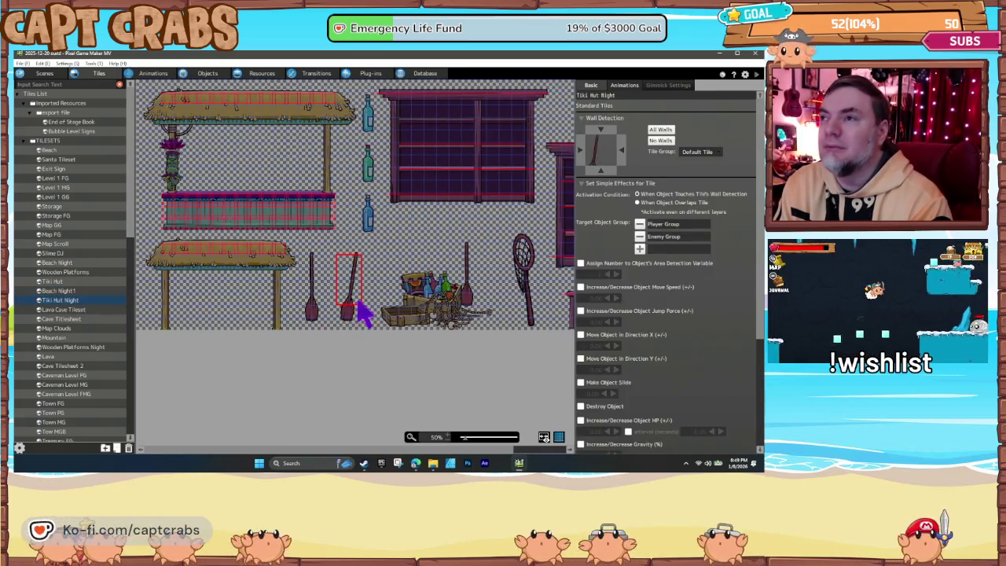
mouse_move(324, 243)
mouse_down()
mouse_move(348, 258)
mouse_move(367, 325)
mouse_up()
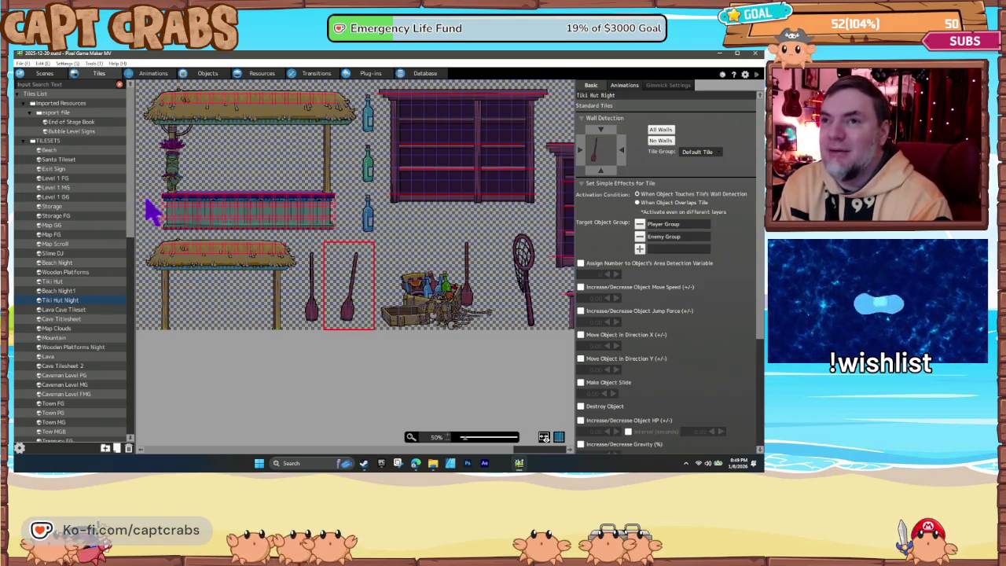
Step: Browse Lava Cave, Map Clouds, Mountain, Wooden Platforms Night and Lava tilesets, ending on Caveman Level FG
click(79, 310)
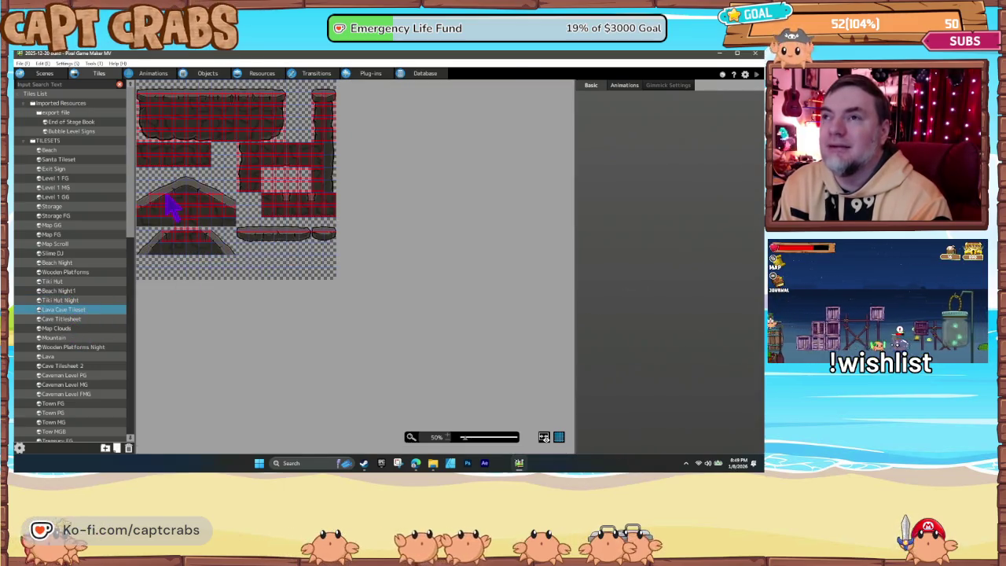
click(165, 155)
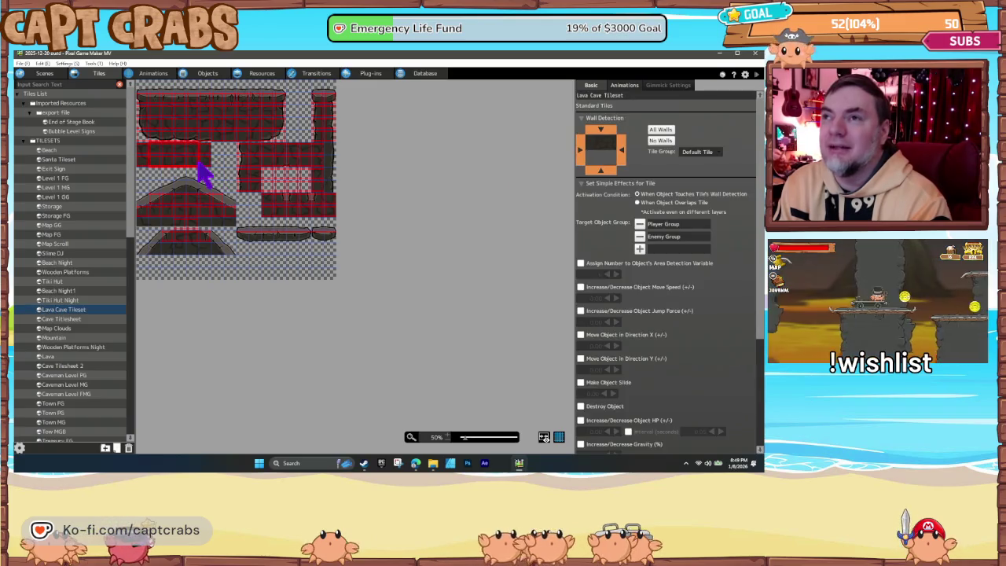
click(66, 328)
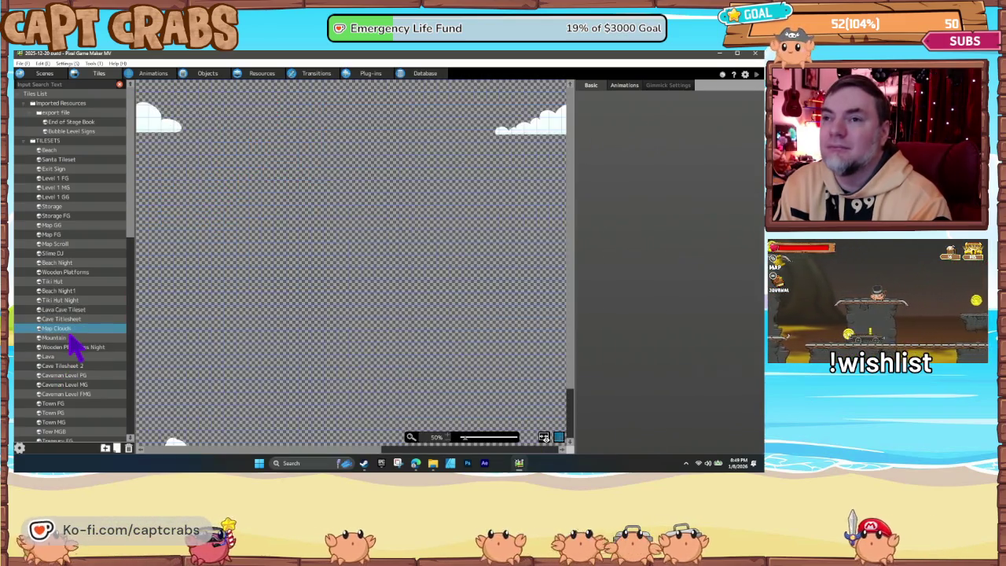
click(71, 339)
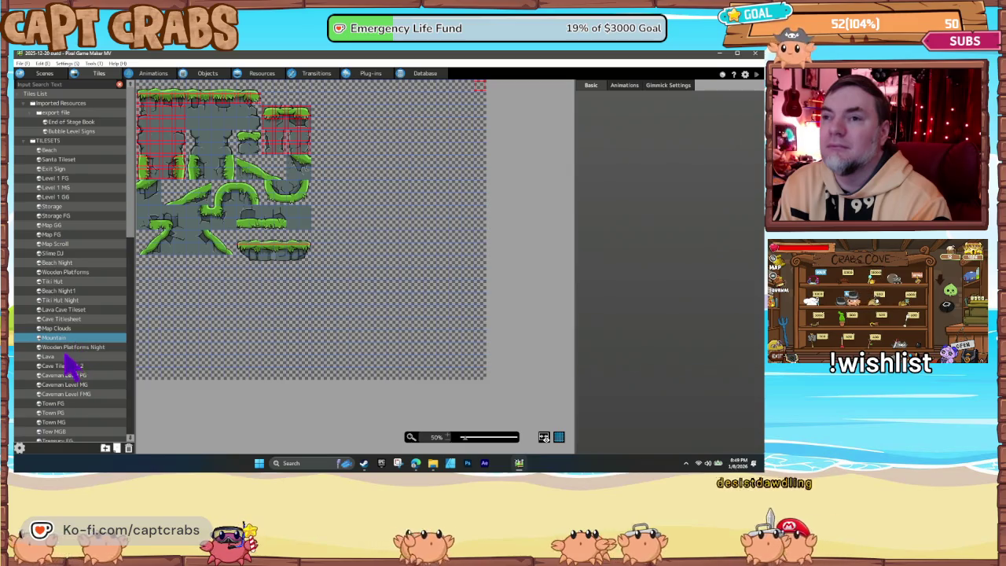
click(69, 349)
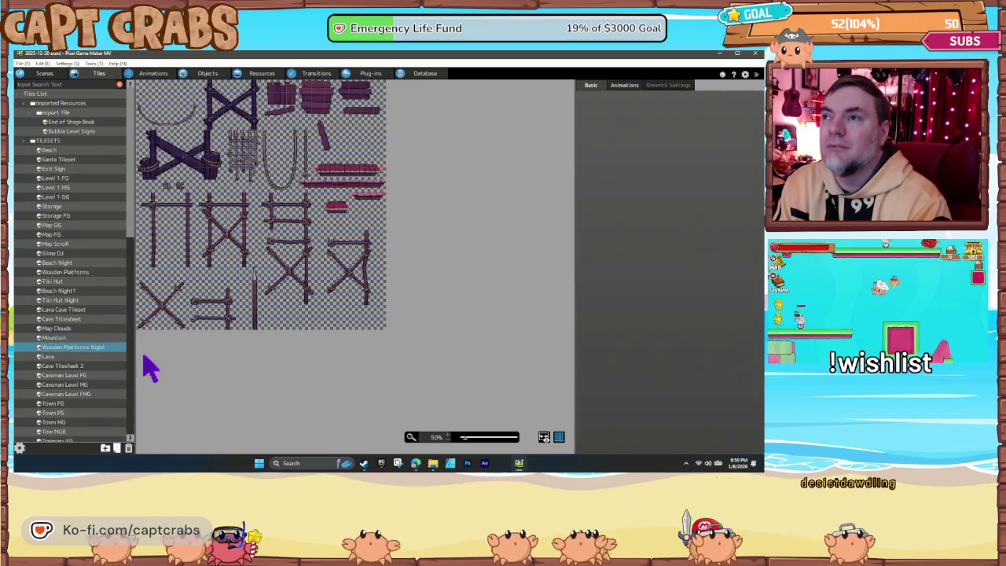
click(67, 357)
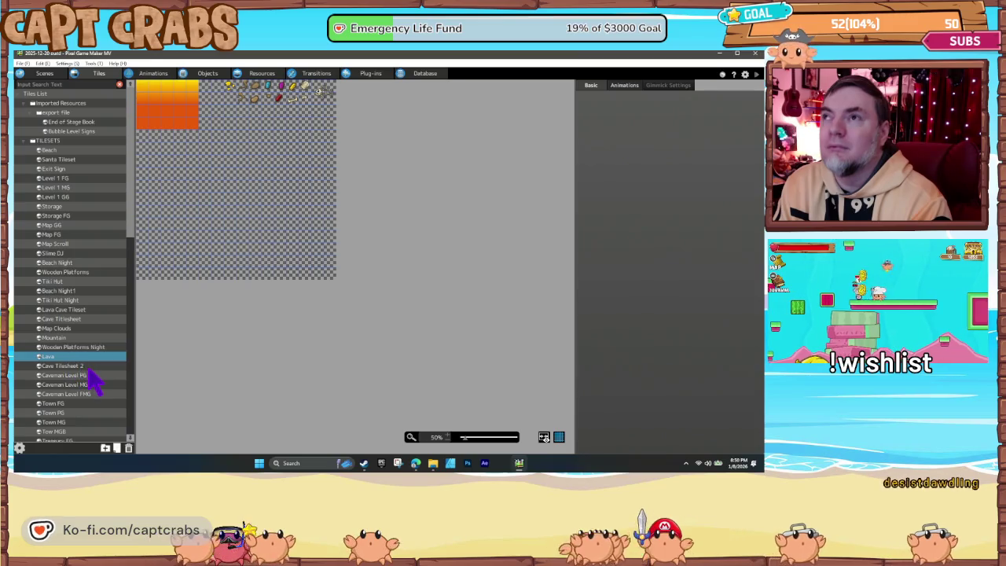
click(87, 368)
click(83, 376)
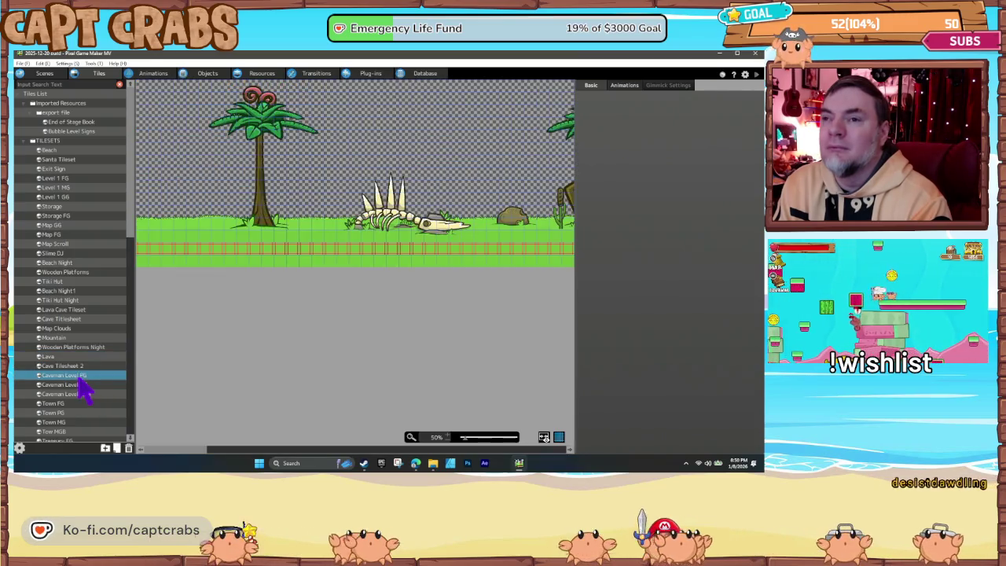
Step: Scroll horizontally across the Caveman Level FG tileset to view its full strip
scroll(217, 315, right, 10)
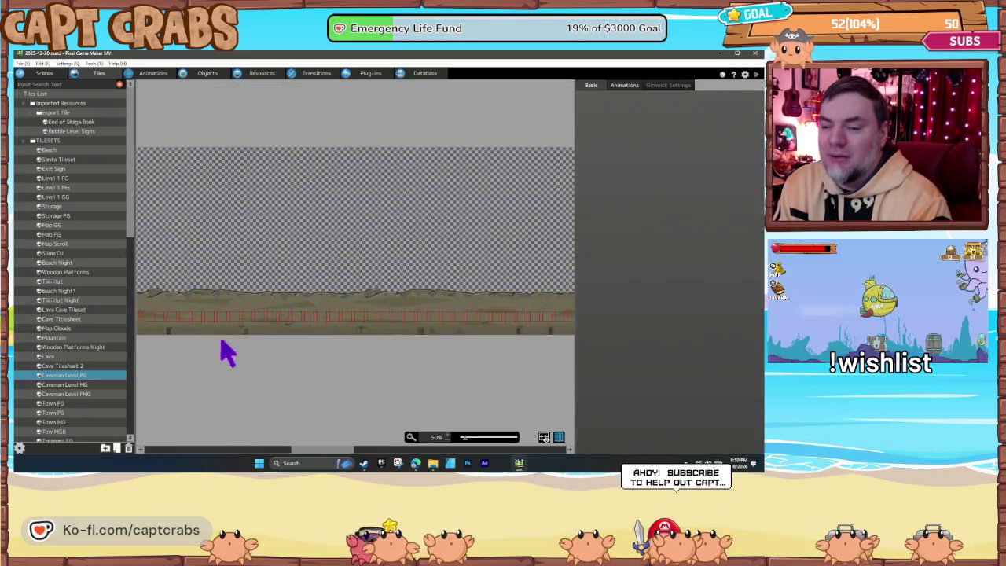
scroll(307, 353, right, 10)
scroll(429, 338, right, 10)
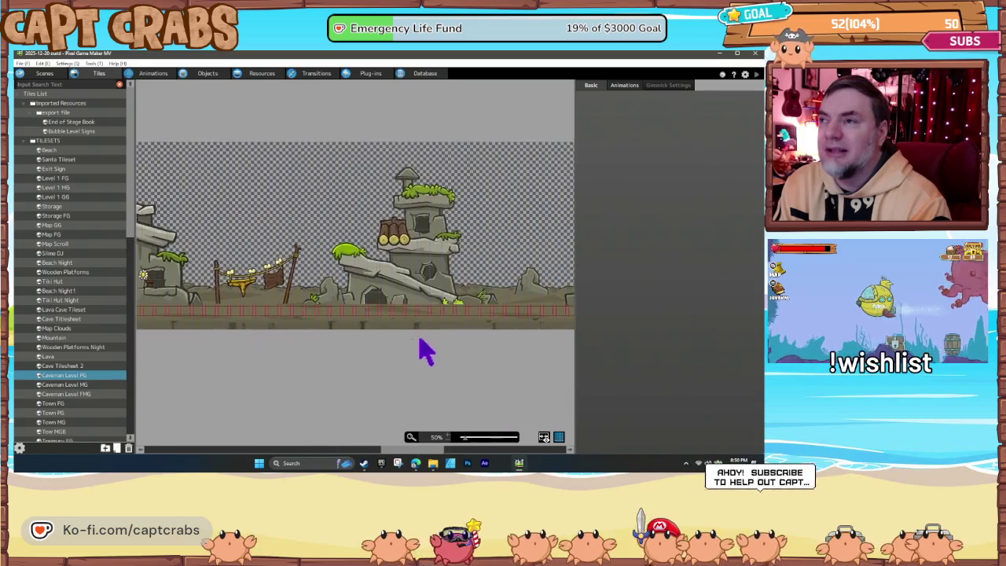
scroll(433, 350, right, 8)
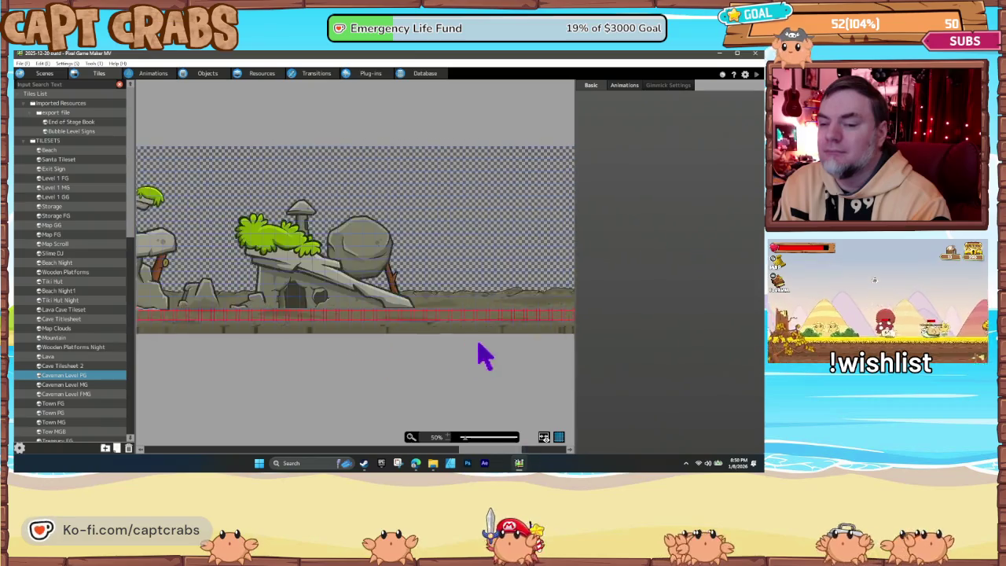
scroll(468, 362, left, 10)
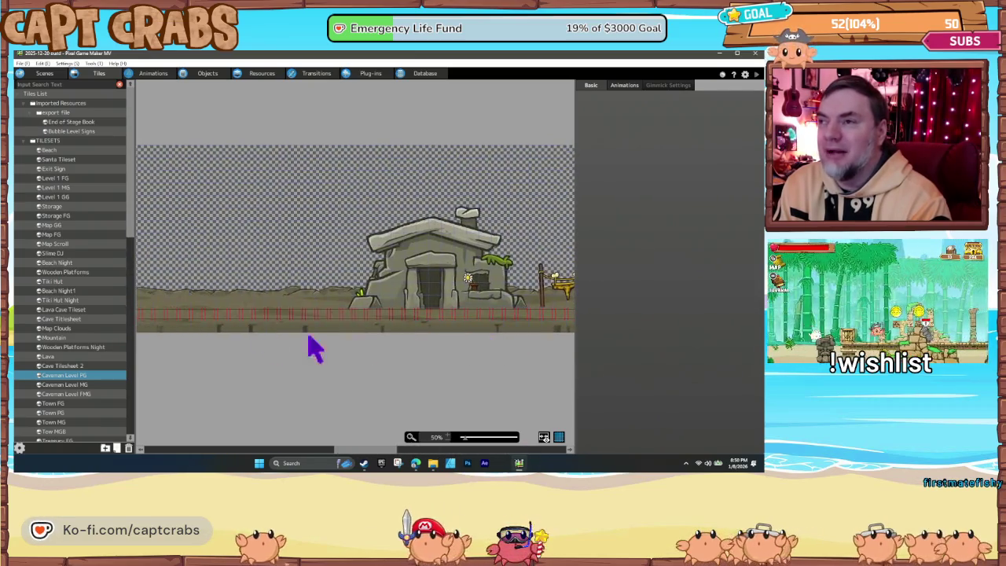
scroll(205, 351, left, 3)
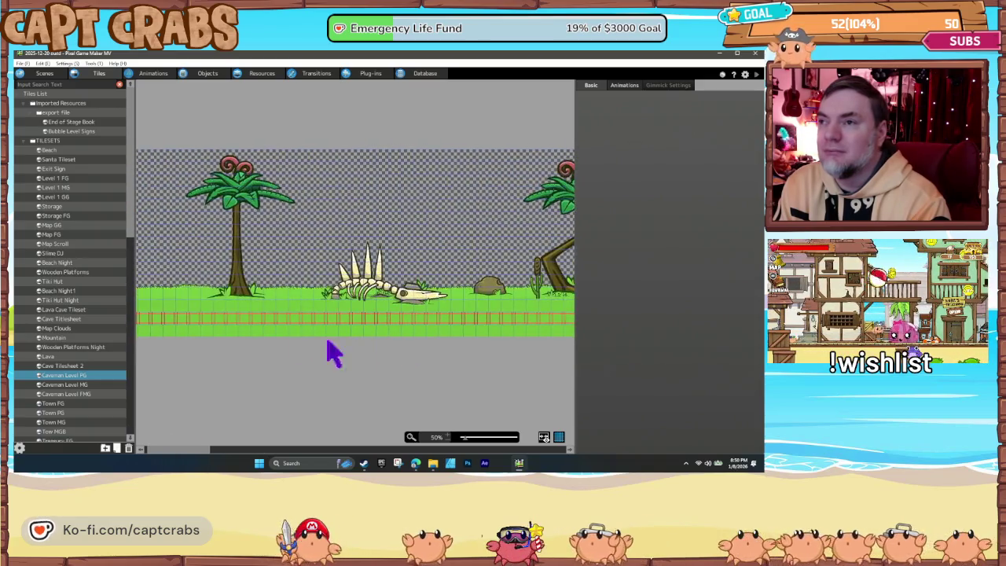
scroll(405, 352, right, 3)
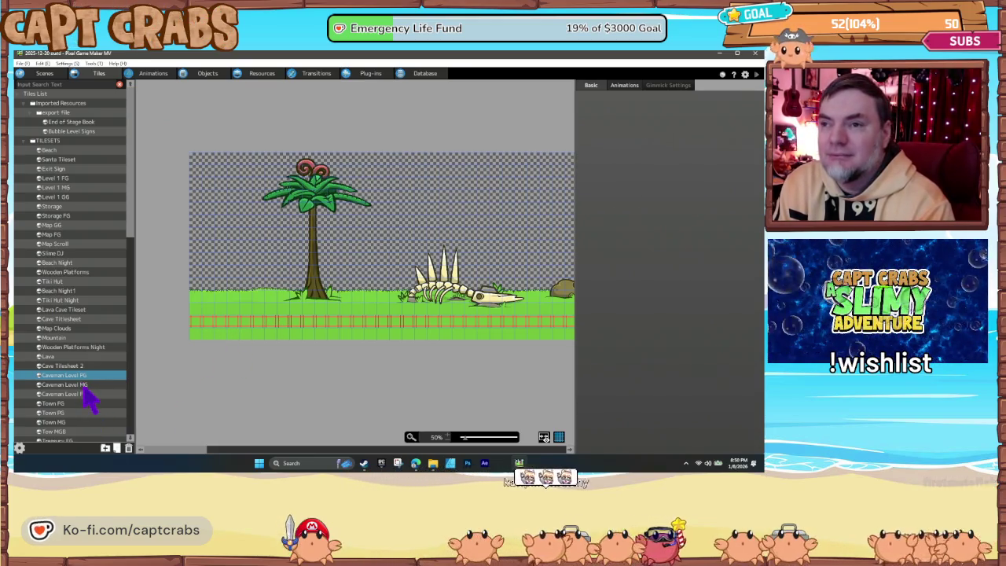
Step: Preview the Town FG, Town MG and Town PG tilesets, then exit with Alt+F4
click(67, 403)
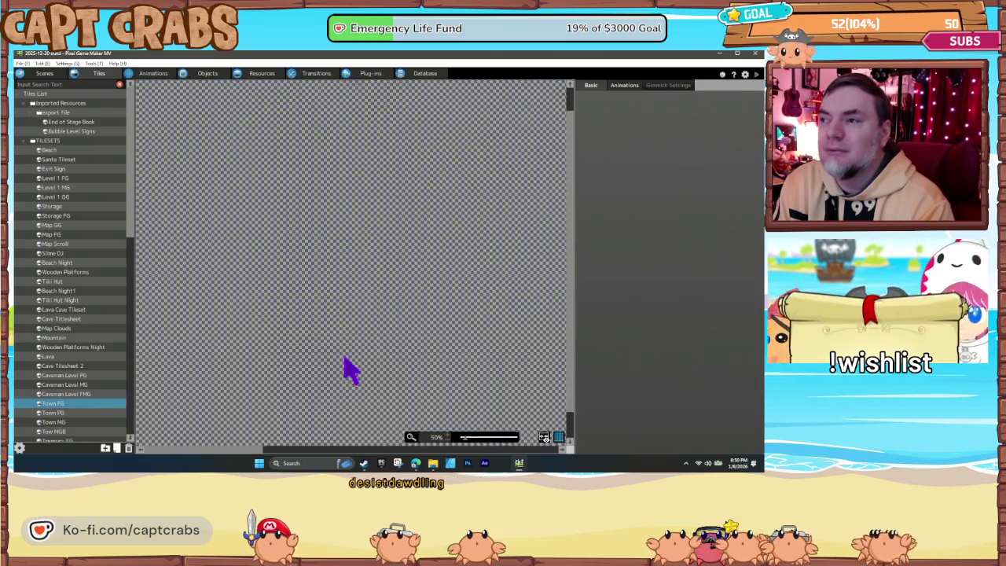
scroll(452, 437, down, 1)
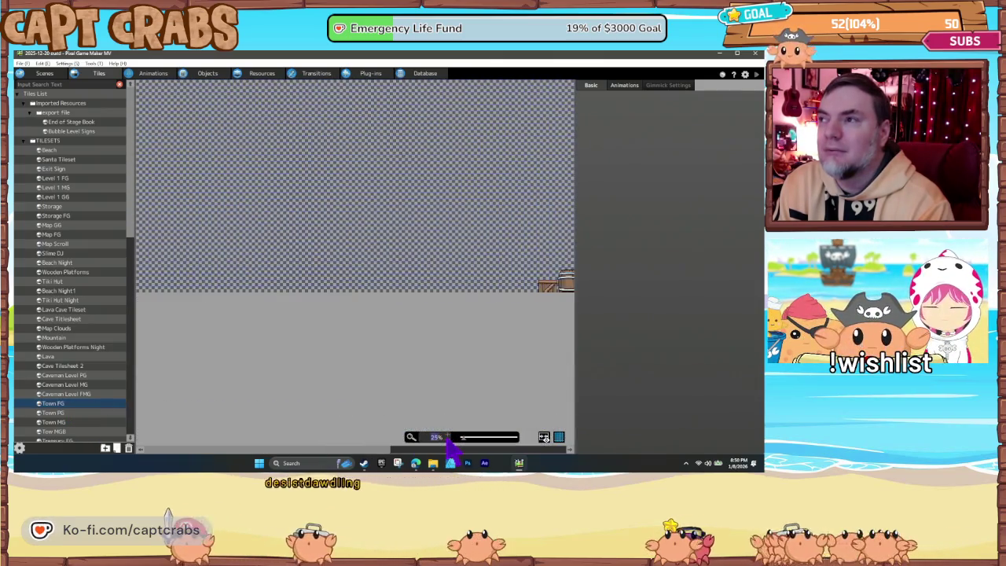
click(71, 423)
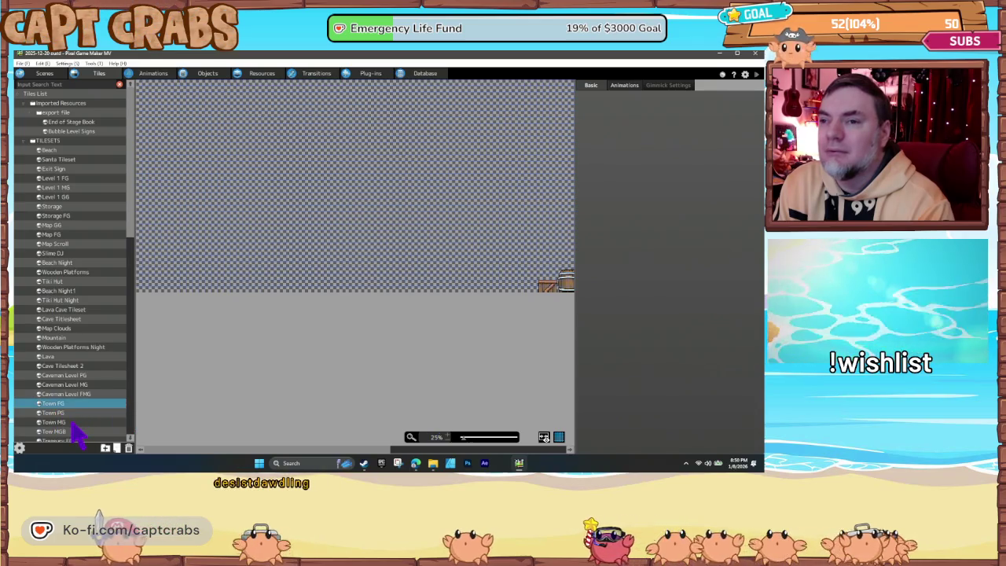
click(75, 414)
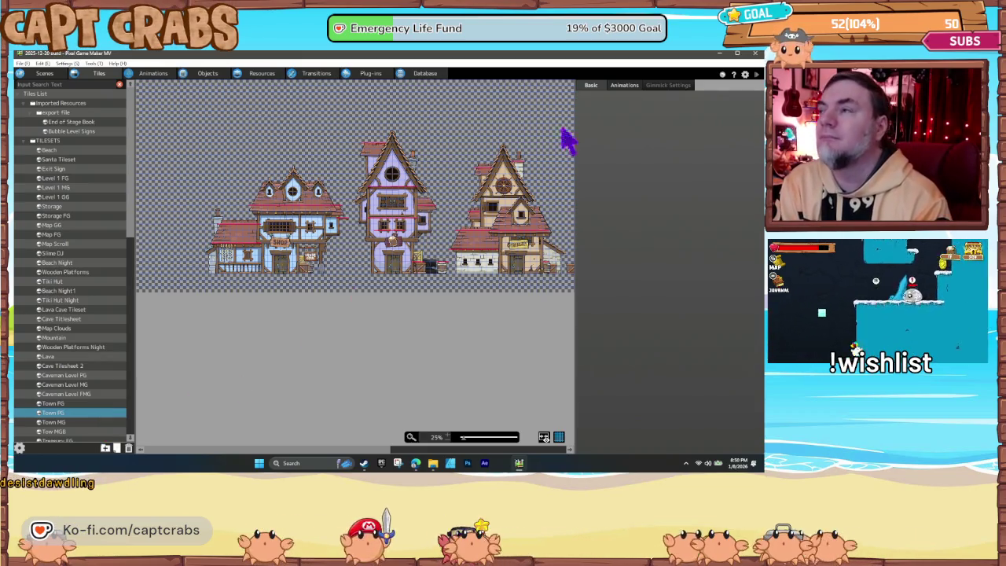
key(alt+F4)
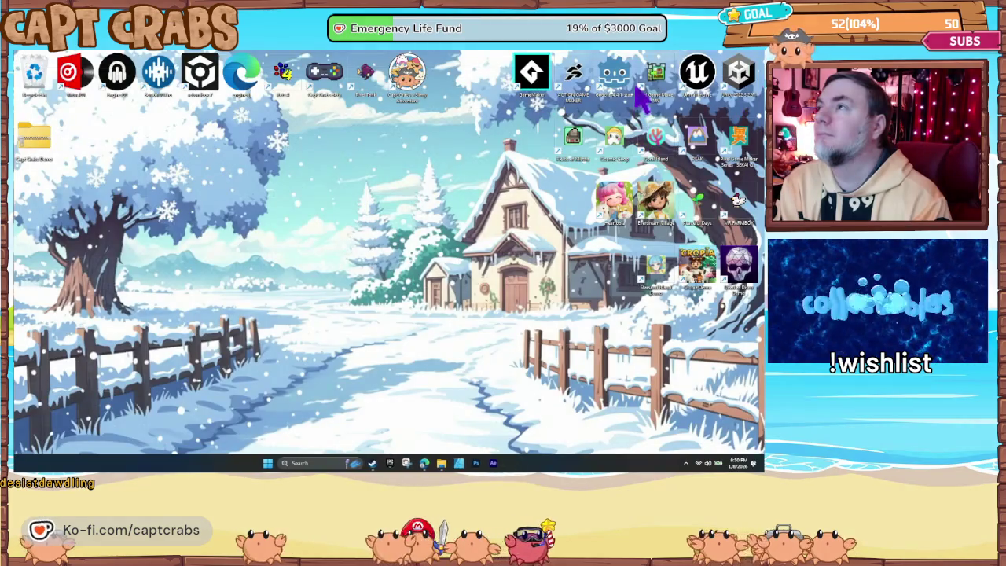
Step: Launch Action Game Maker, show the beach level in 2D, and open the Wall layer's tileset
double_click(573, 75)
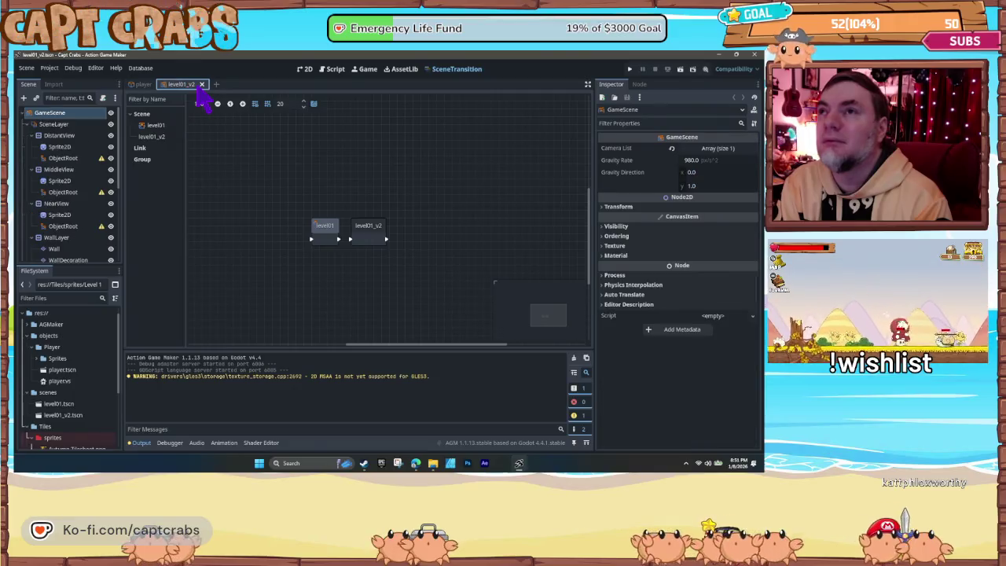
click(314, 68)
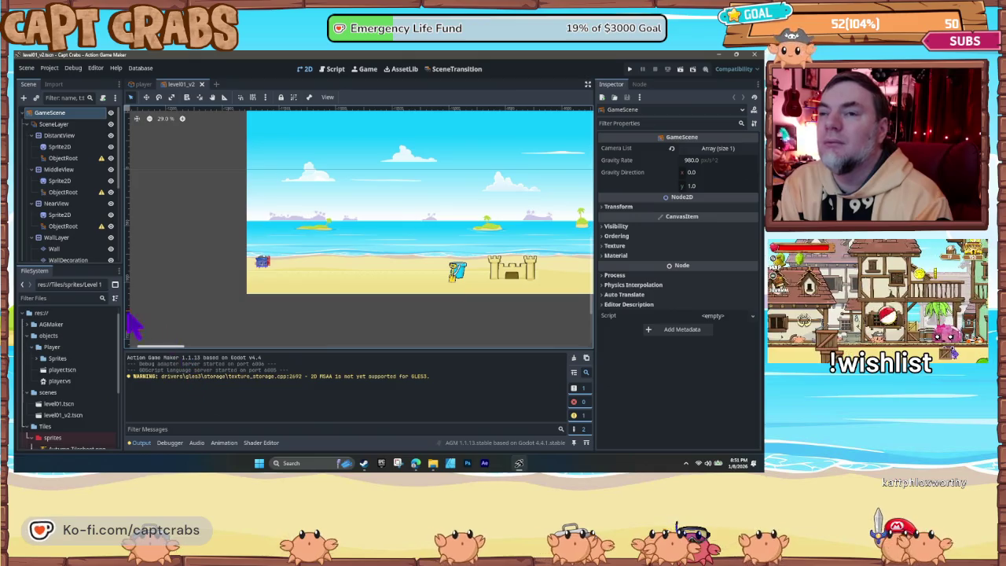
scroll(75, 206, down, 3)
click(67, 193)
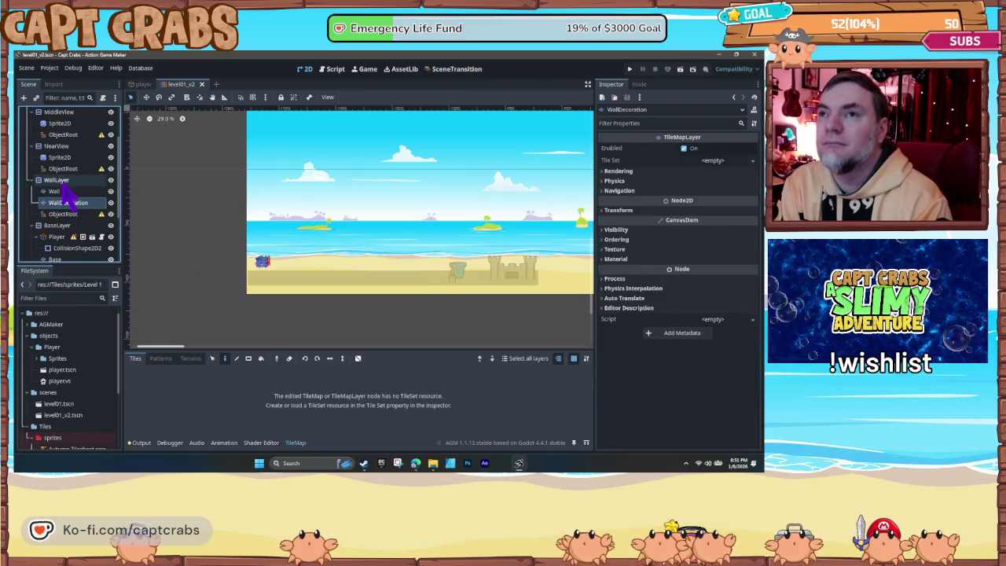
click(63, 183)
click(69, 193)
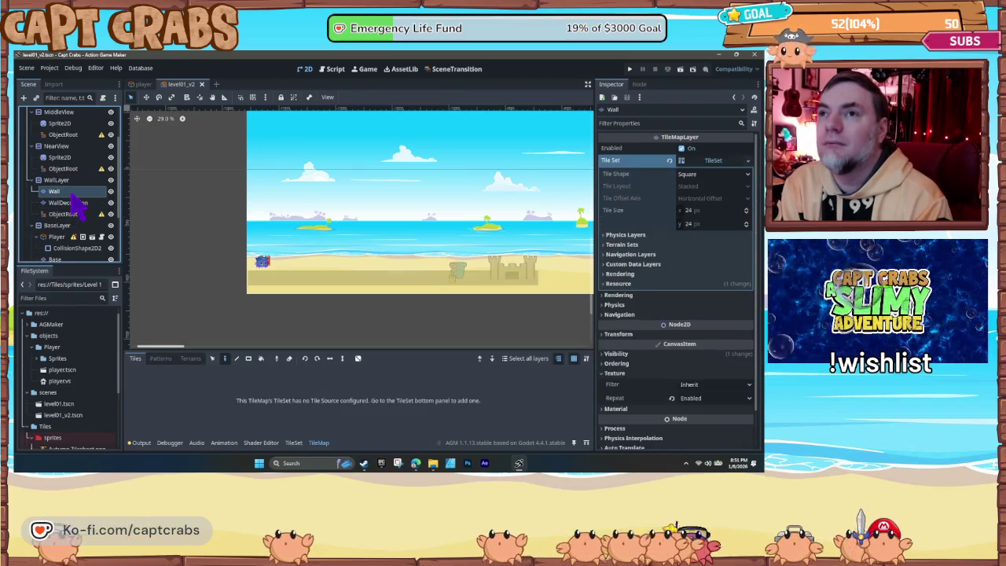
click(294, 444)
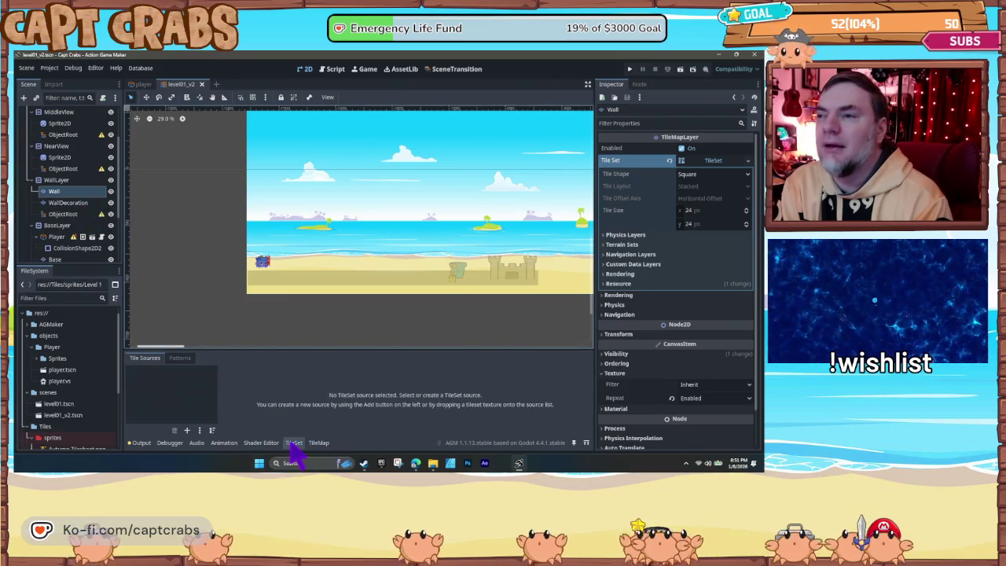
Step: Compare tileset settings of the WallDecoration, ObjectRoot and Wall layers
click(69, 204)
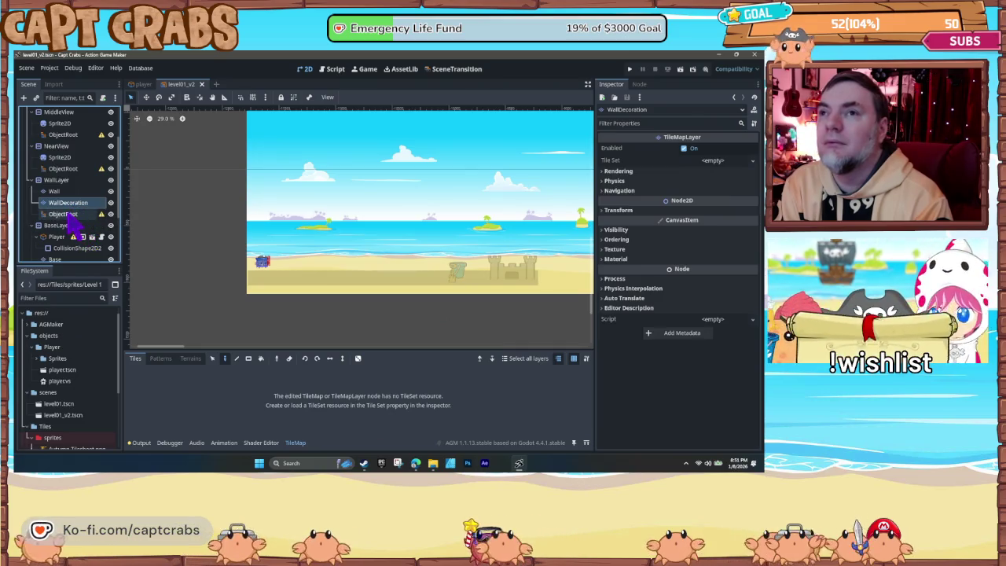
click(69, 215)
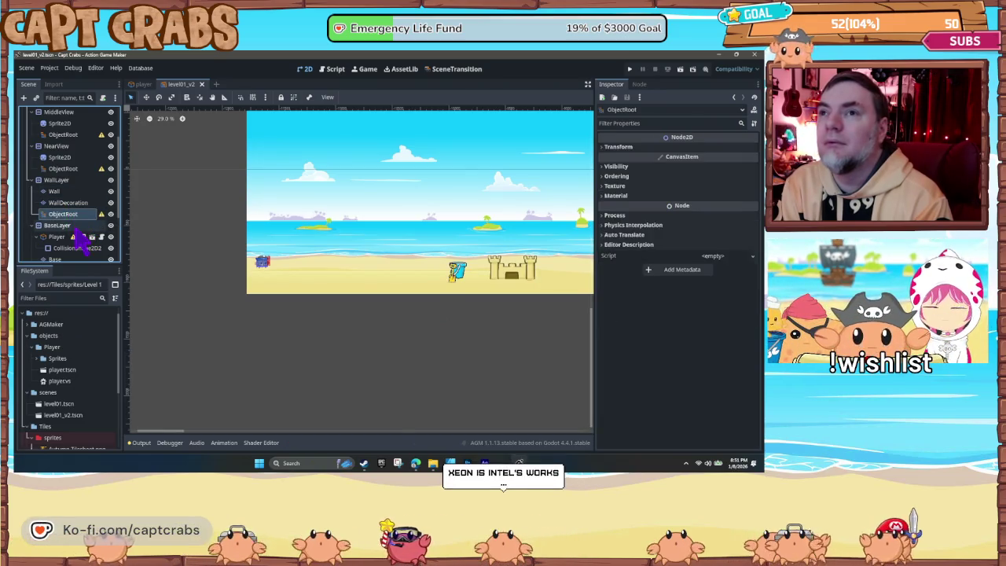
click(69, 202)
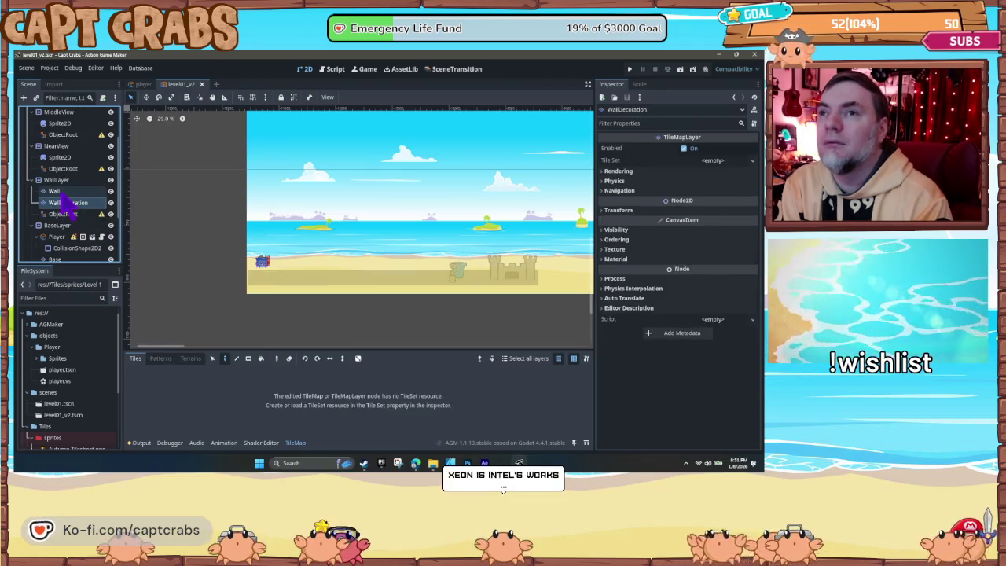
click(63, 193)
click(68, 214)
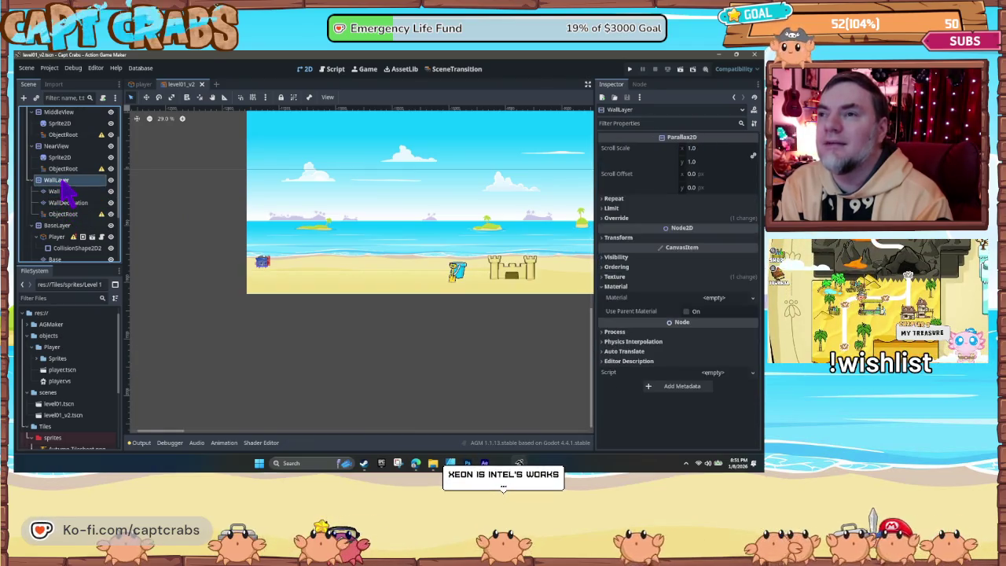
click(65, 194)
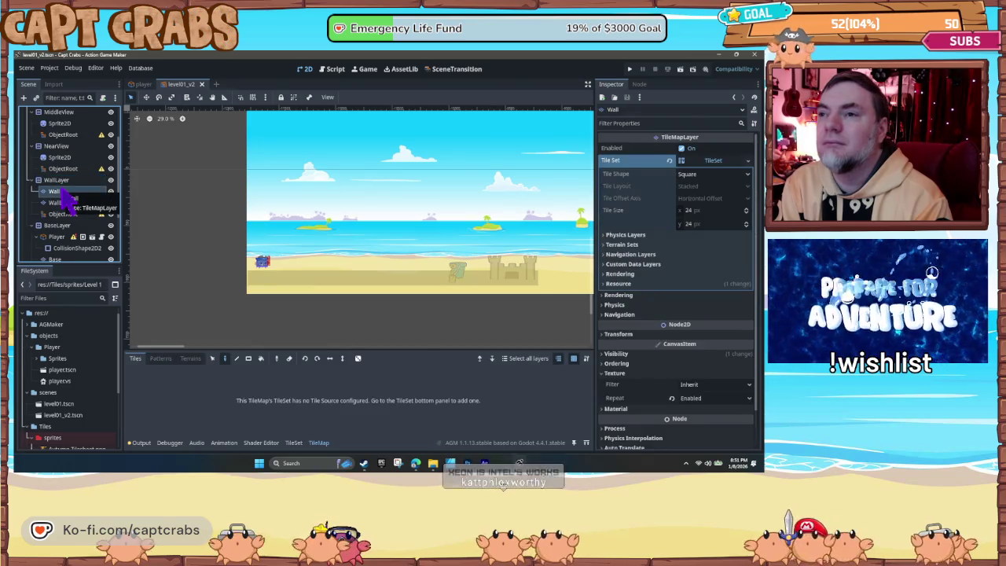
Step: Check WallDecoration's empty tileset, WallLayer's parallax properties, and the Base tile layer's tileset
scroll(472, 299, down, 3)
scroll(472, 303, down, 2)
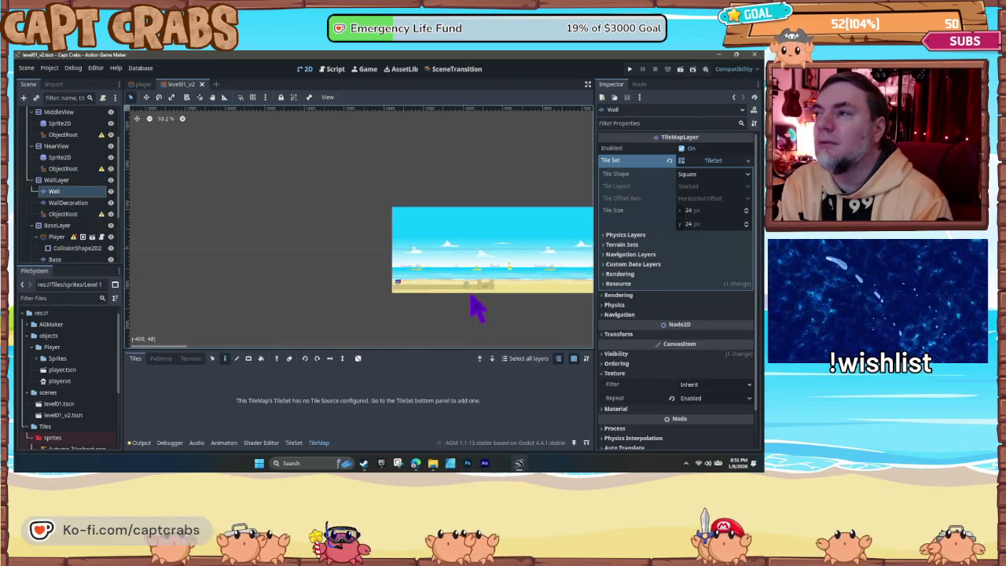
scroll(468, 306, up, 6)
scroll(403, 291, up, 1)
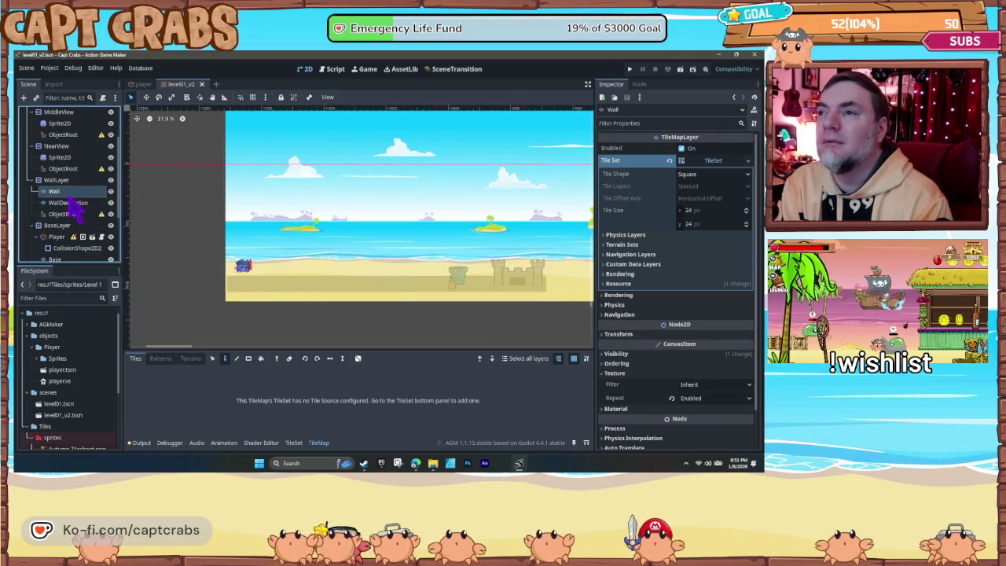
click(70, 205)
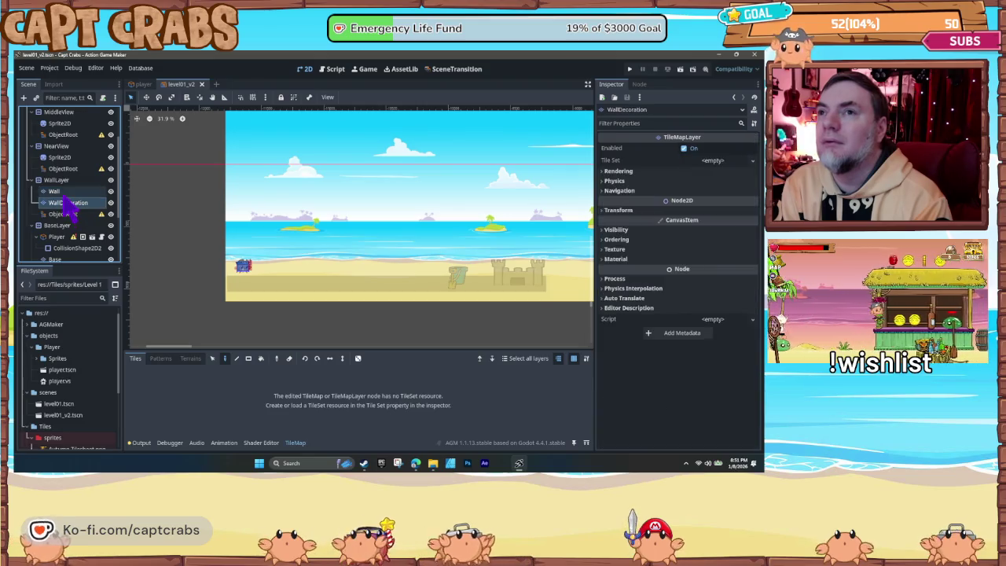
click(58, 180)
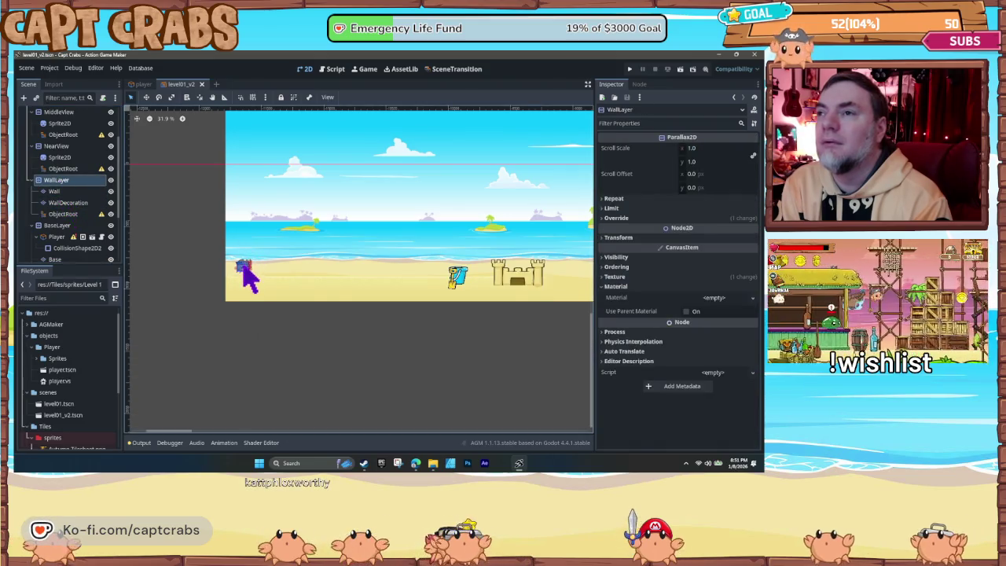
click(263, 261)
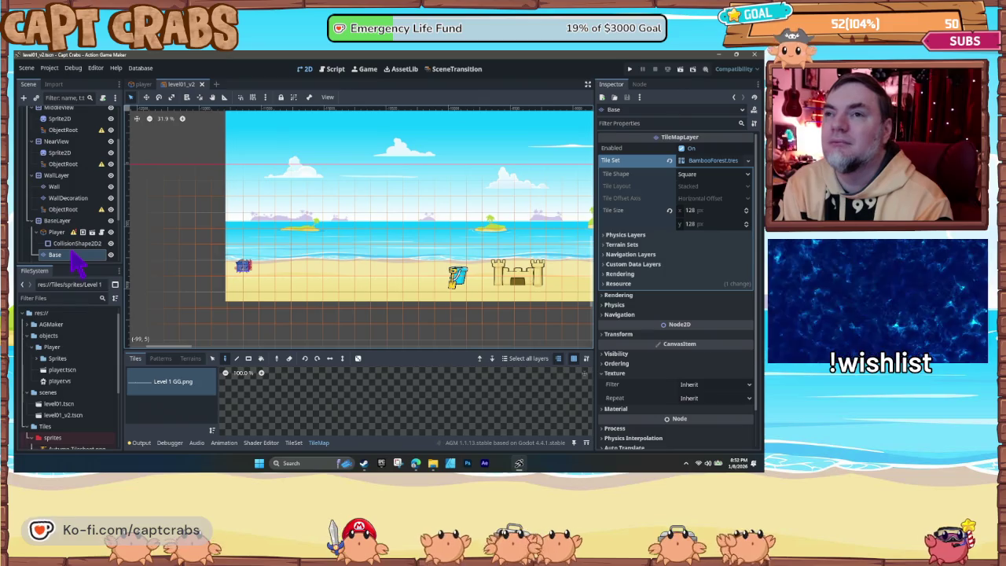
Step: Pick the Level 1 GG.png source of BambooForest.tres, with 128 × 128 px tiles
click(175, 403)
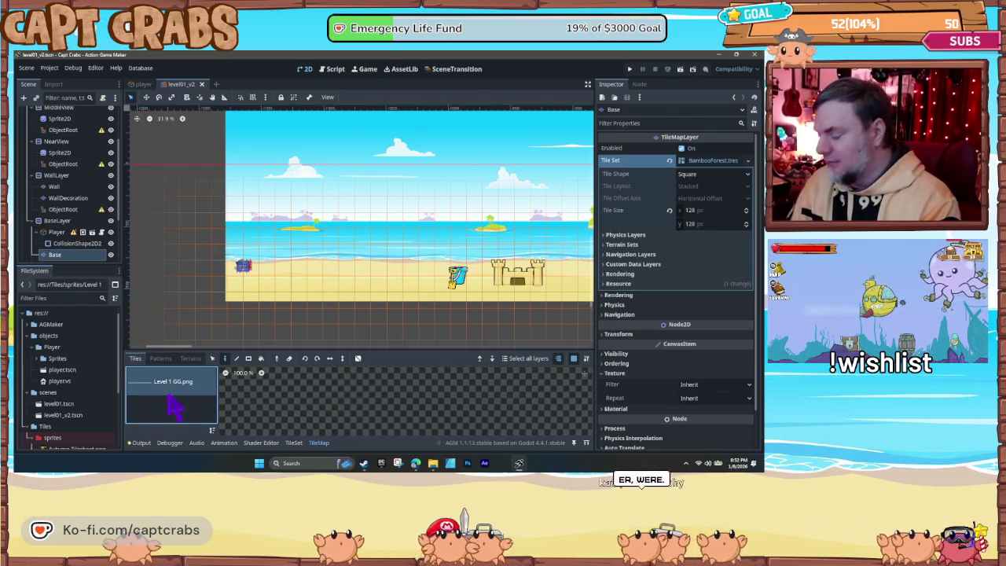
Step: Delete the Base tile layer and reparent the Player node under BaseLayer
key(Delete)
click(380, 271)
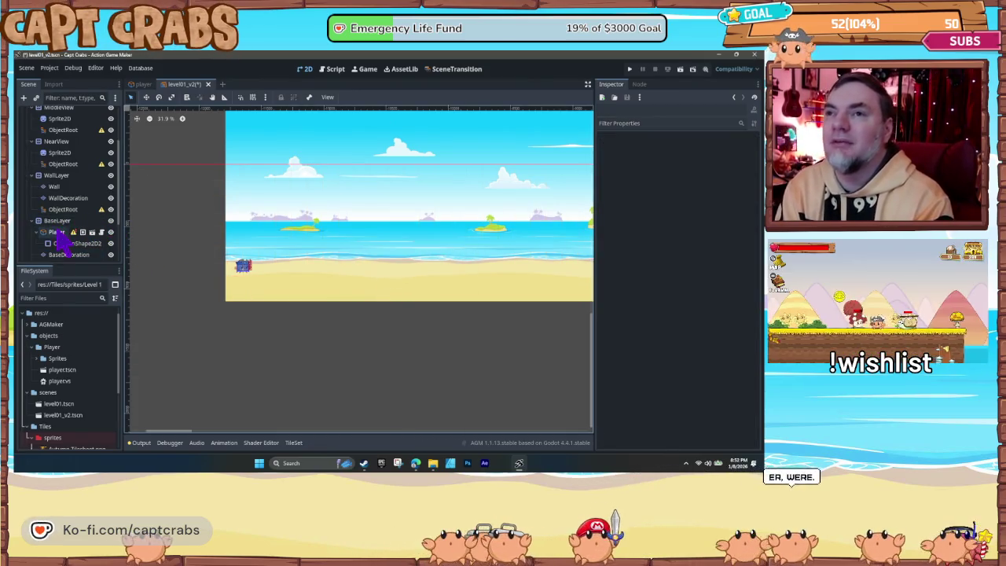
click(57, 221)
click(63, 189)
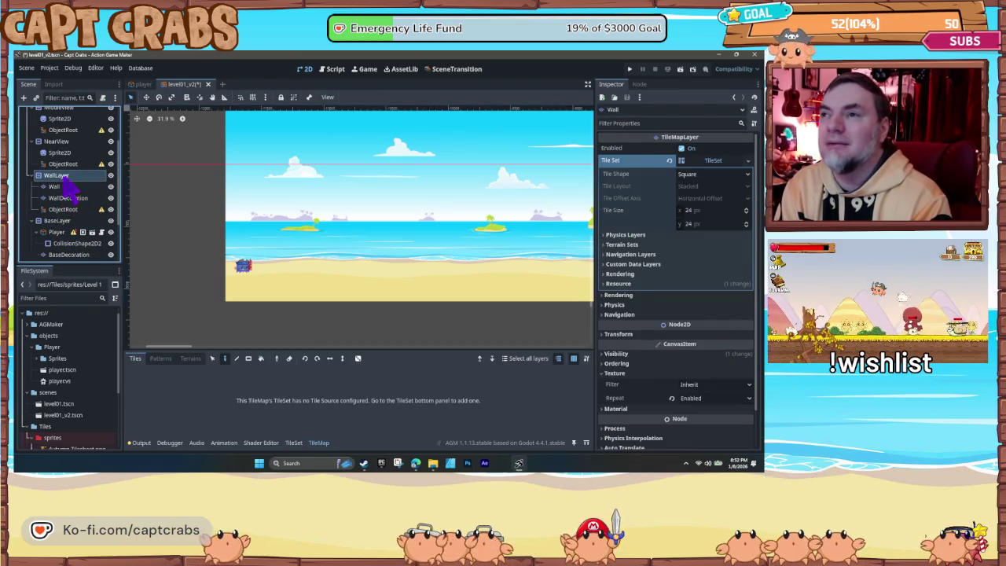
click(57, 175)
drag(228, 267, 238, 266)
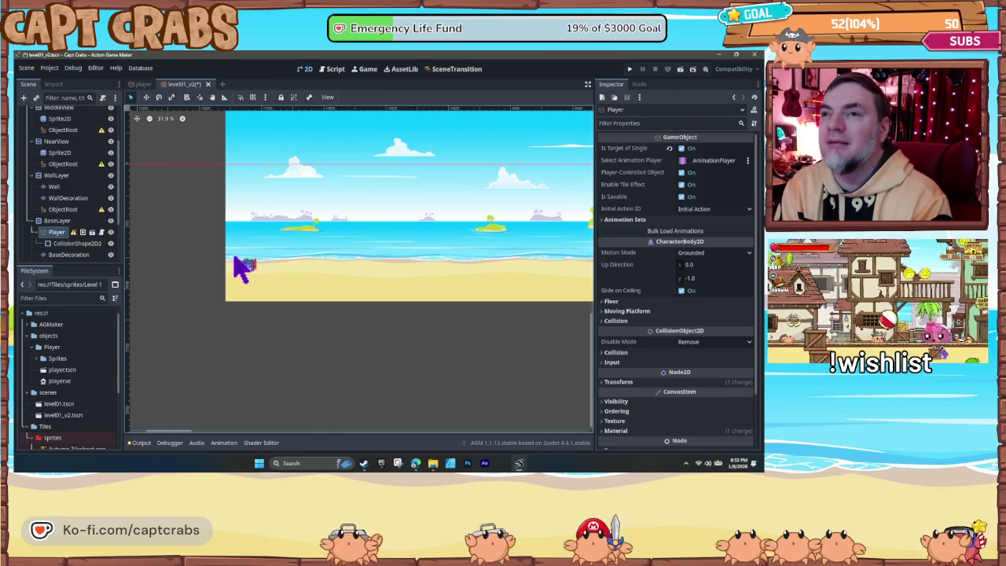
drag(59, 227, 63, 230)
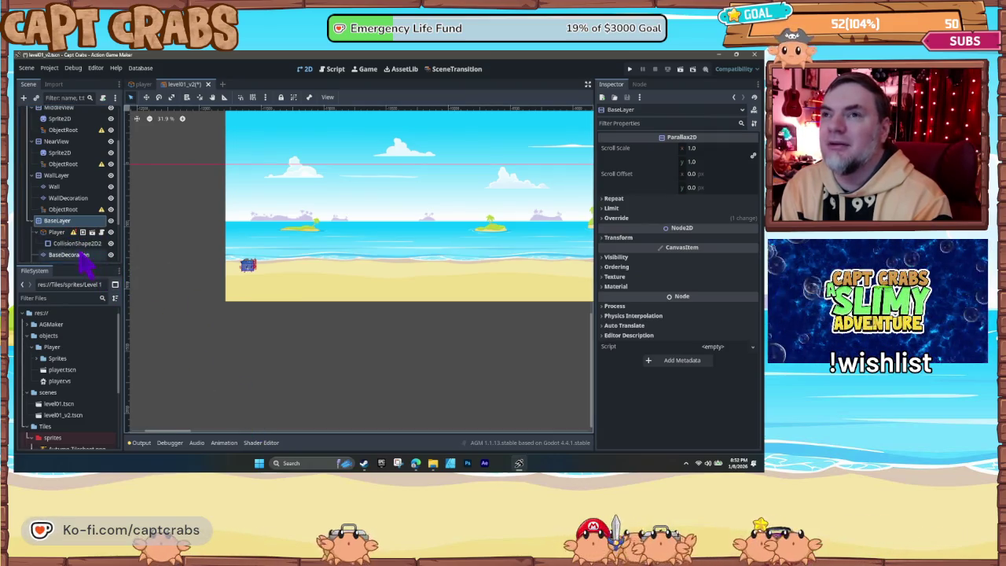
scroll(79, 256, down, 2)
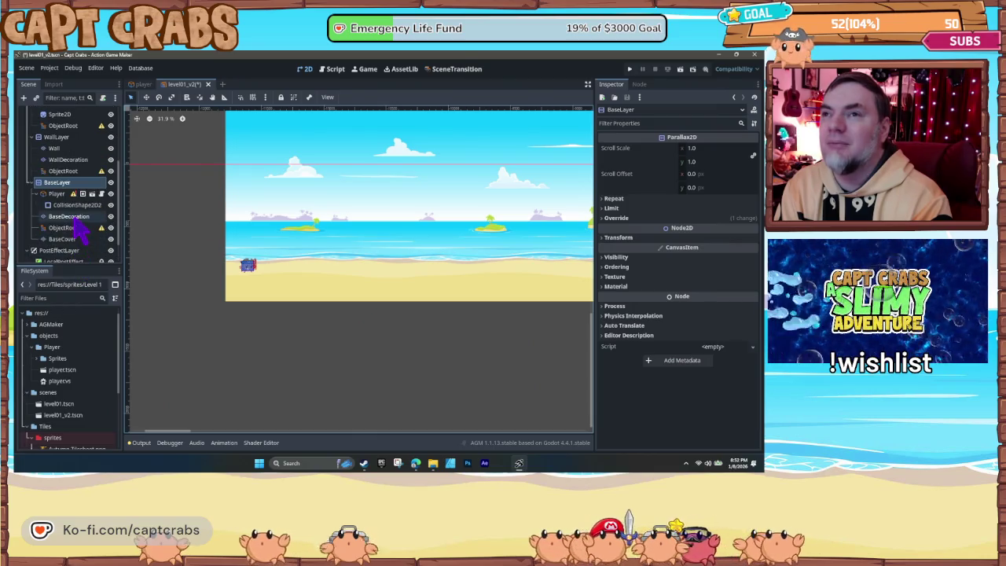
Step: Select the BaseDecoration layer and show the TileMap panel's Tiles list, which has no tileset
click(72, 217)
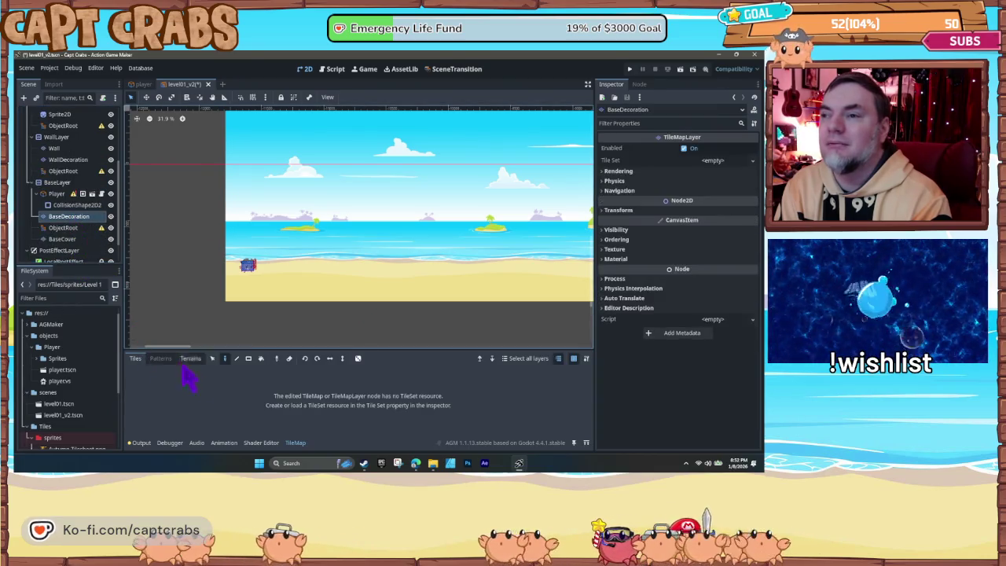
click(305, 444)
click(299, 444)
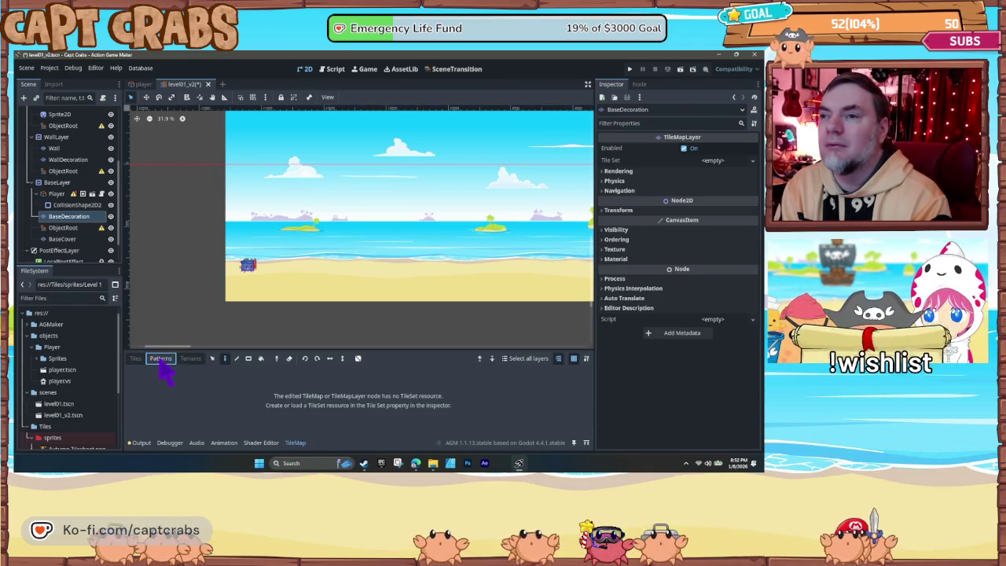
click(135, 359)
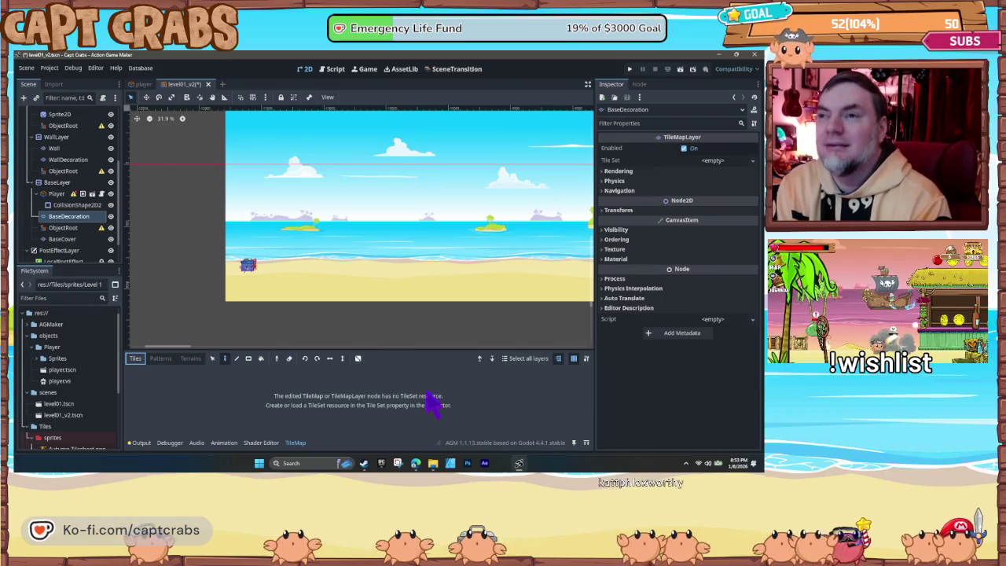
Step: Check the BaseCover, Player and BaseLayer nodes, then reselect BaseDecoration for editing
click(68, 239)
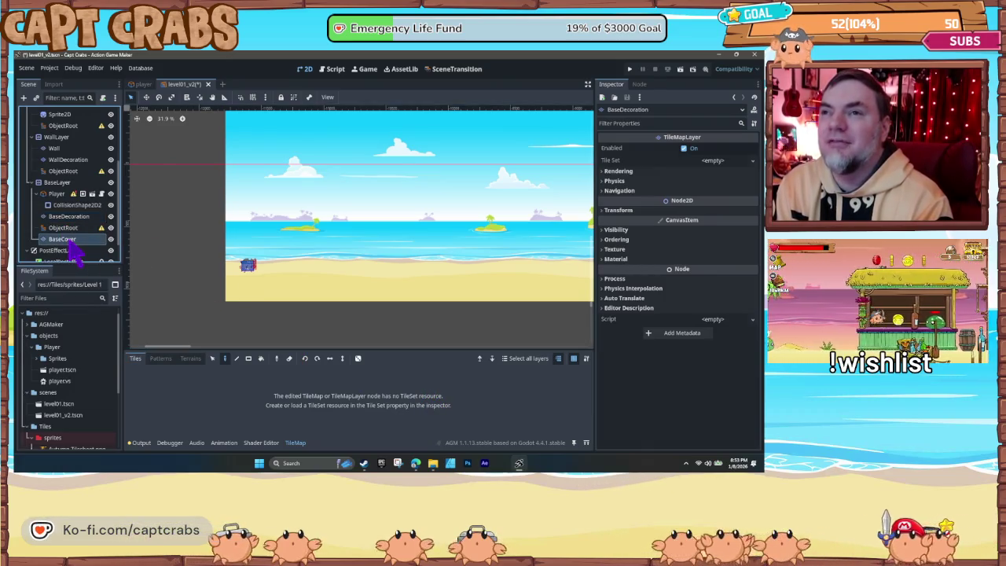
click(71, 217)
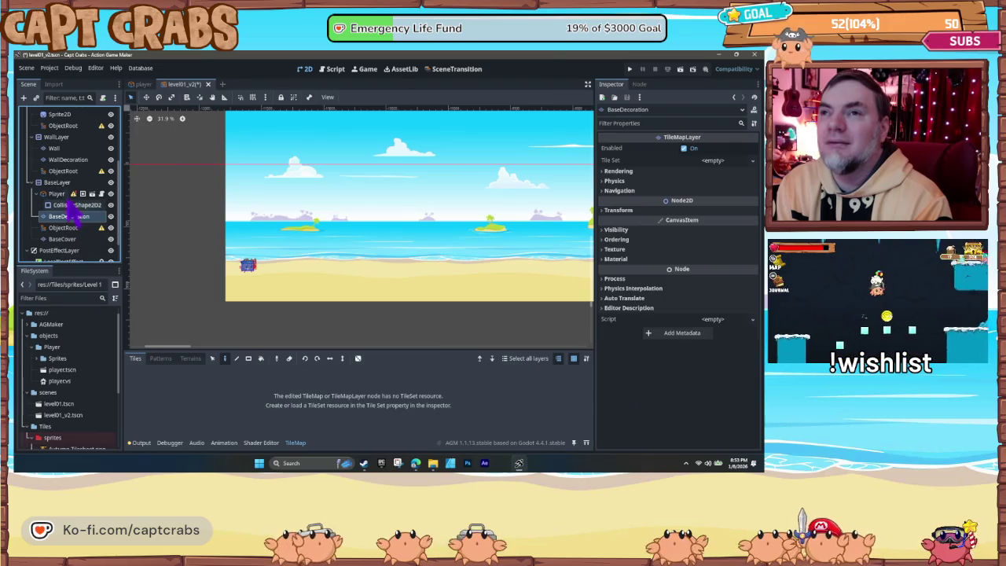
click(55, 194)
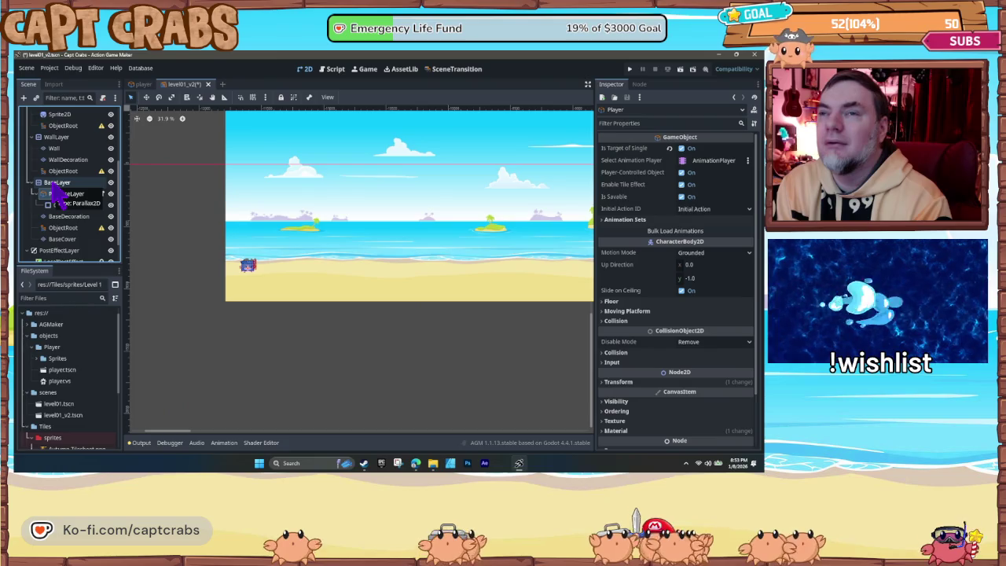
click(55, 184)
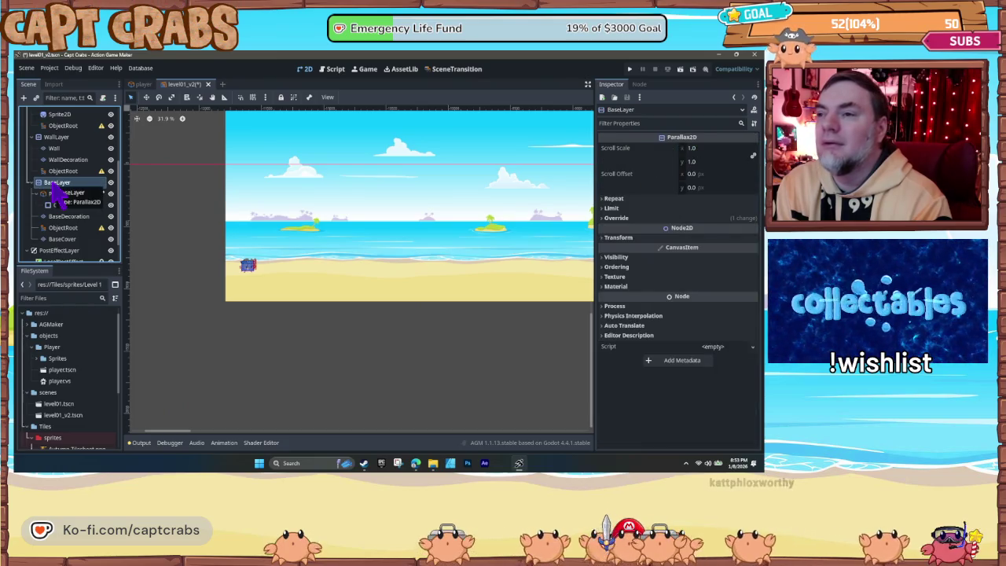
click(63, 217)
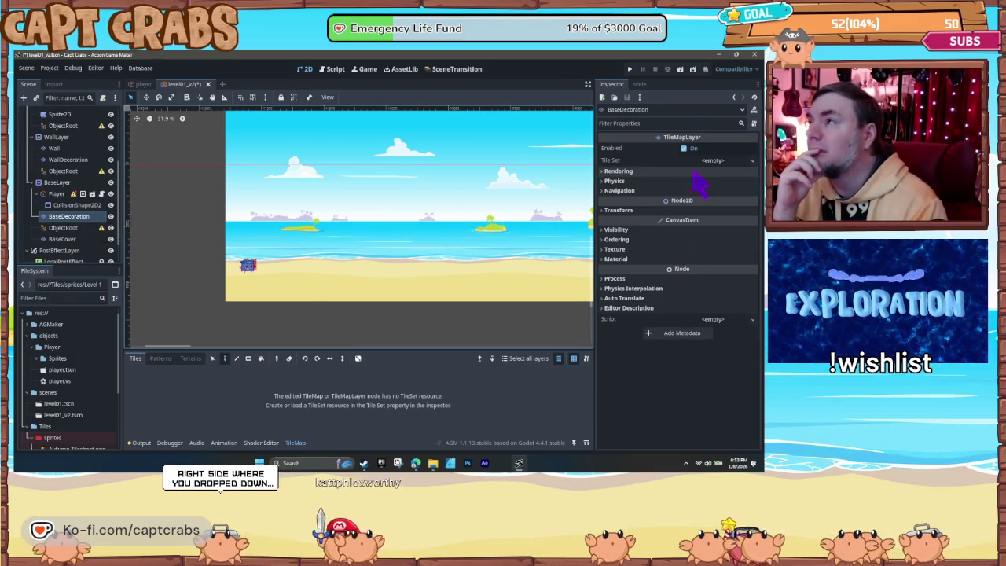
Step: Give BaseDecoration a New TileSet and expand its settings
click(715, 160)
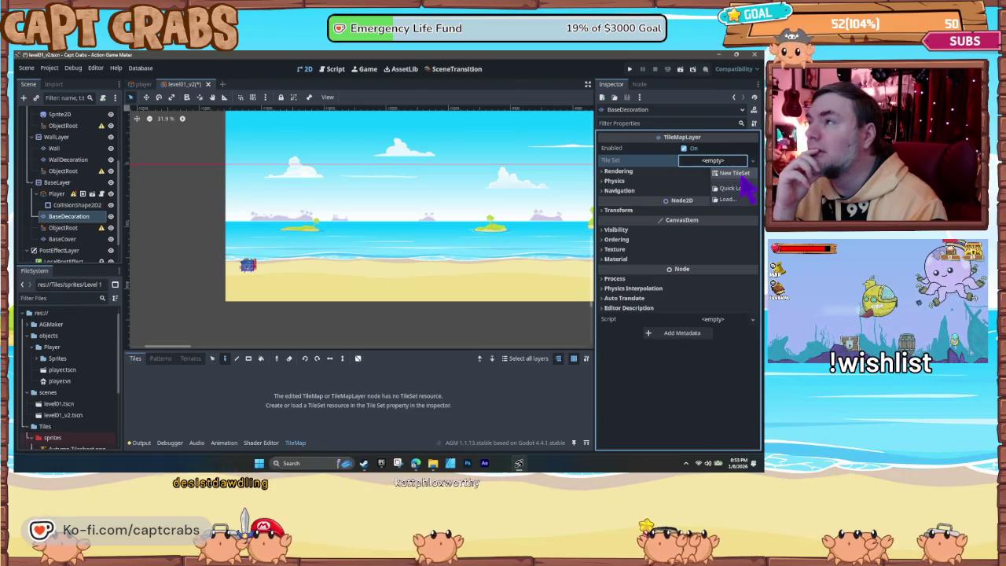
click(735, 173)
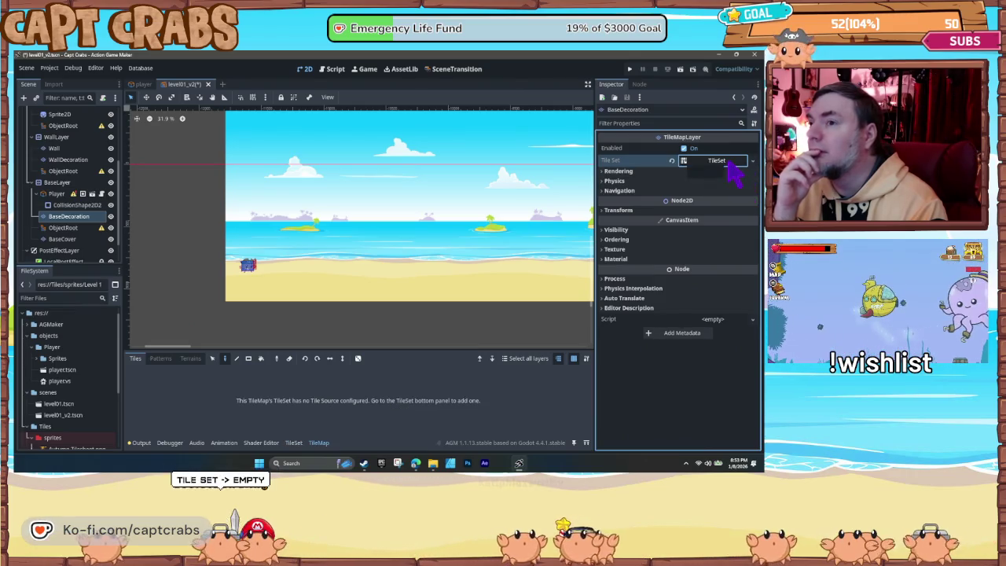
click(731, 162)
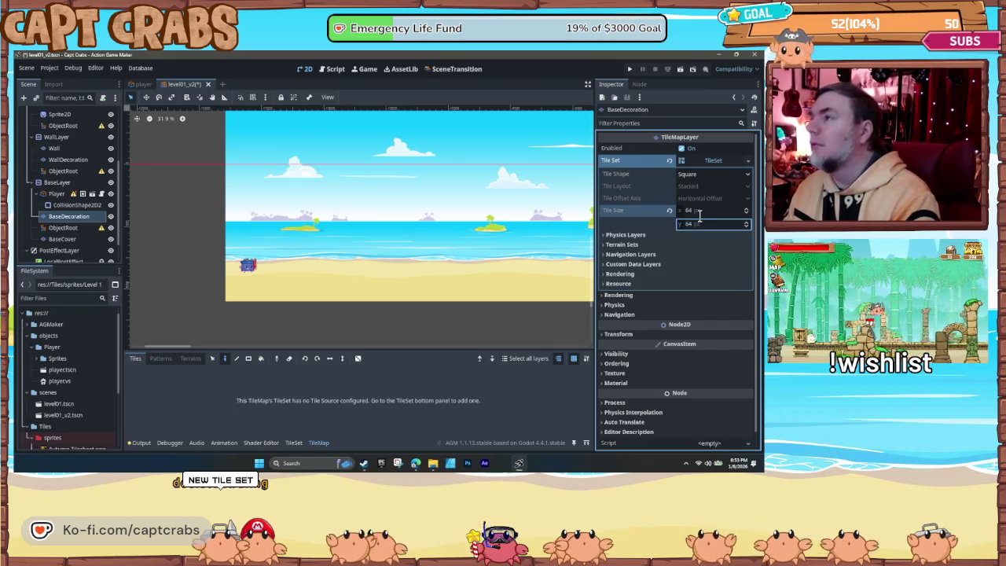
Step: Browse Tiles/sprites in the Load dialog, cancel without loading, and bring up the TileSet editor
click(748, 161)
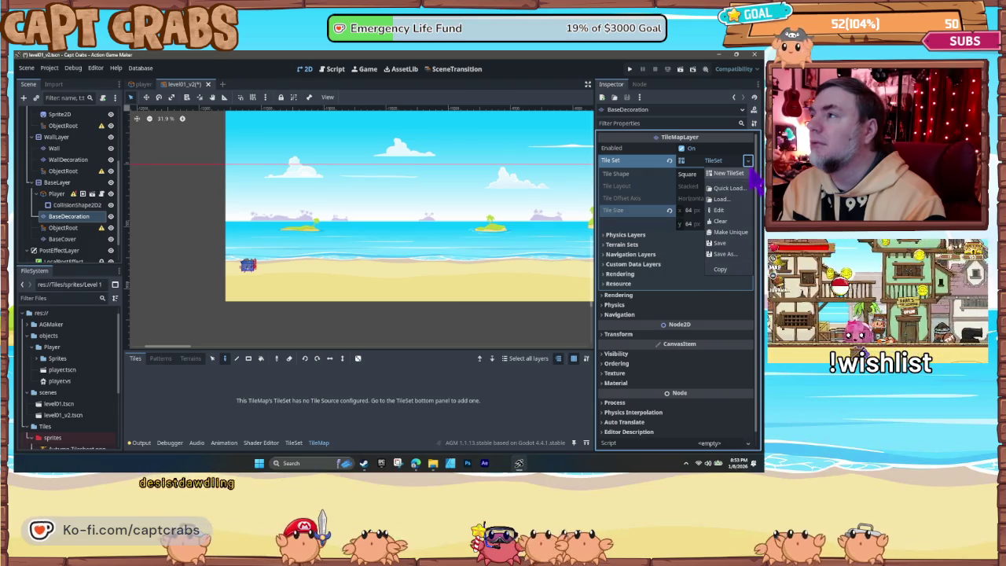
click(731, 200)
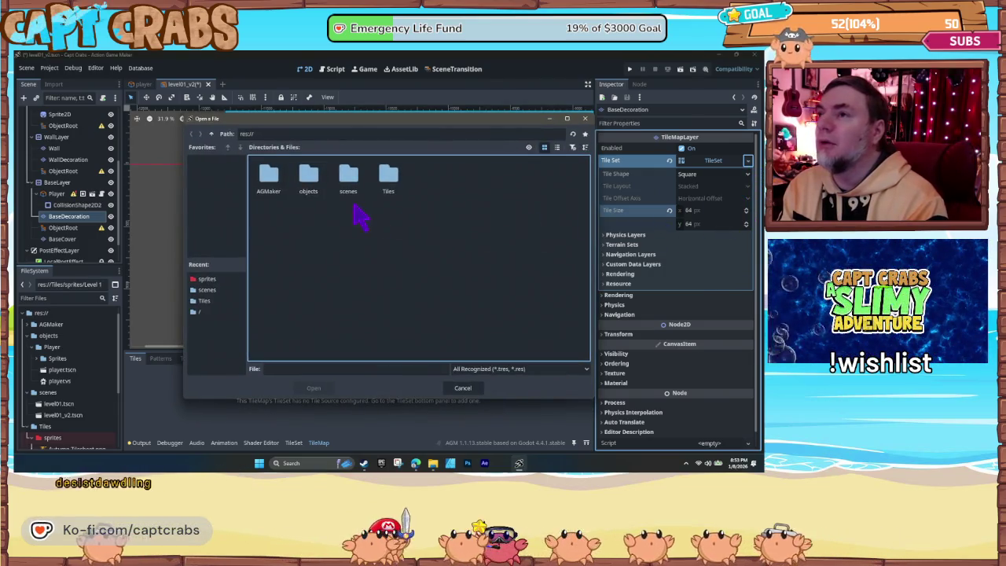
double_click(387, 196)
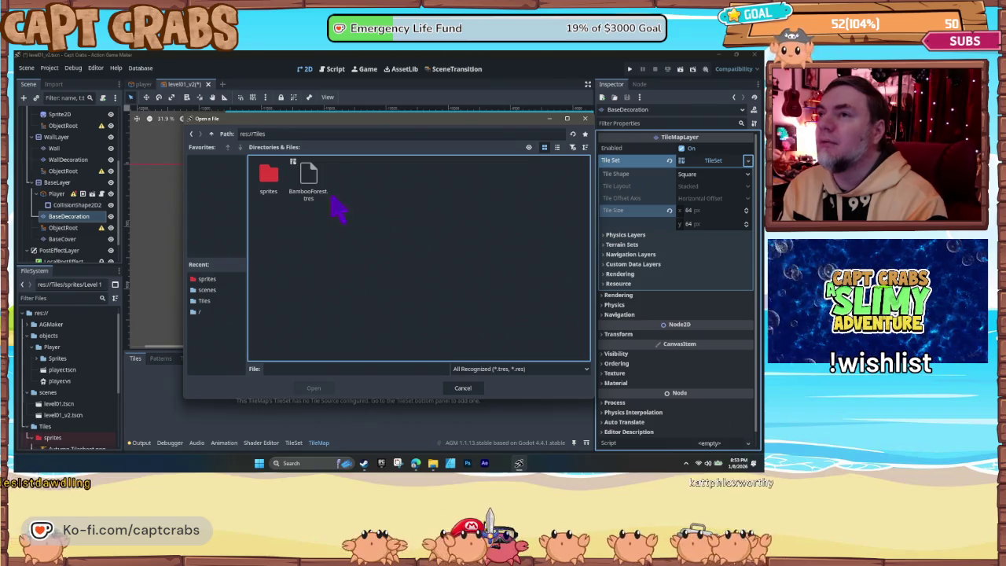
double_click(267, 177)
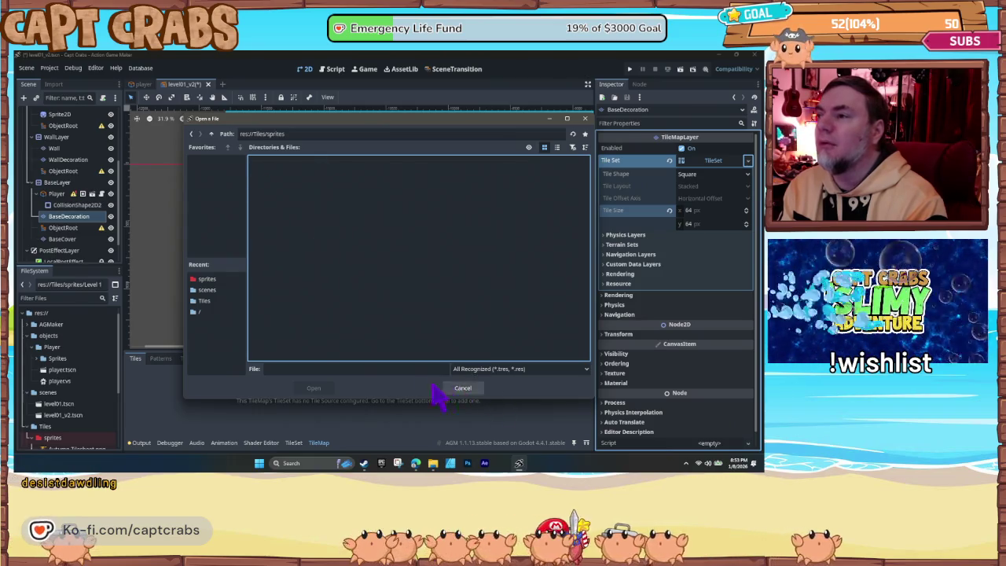
click(585, 118)
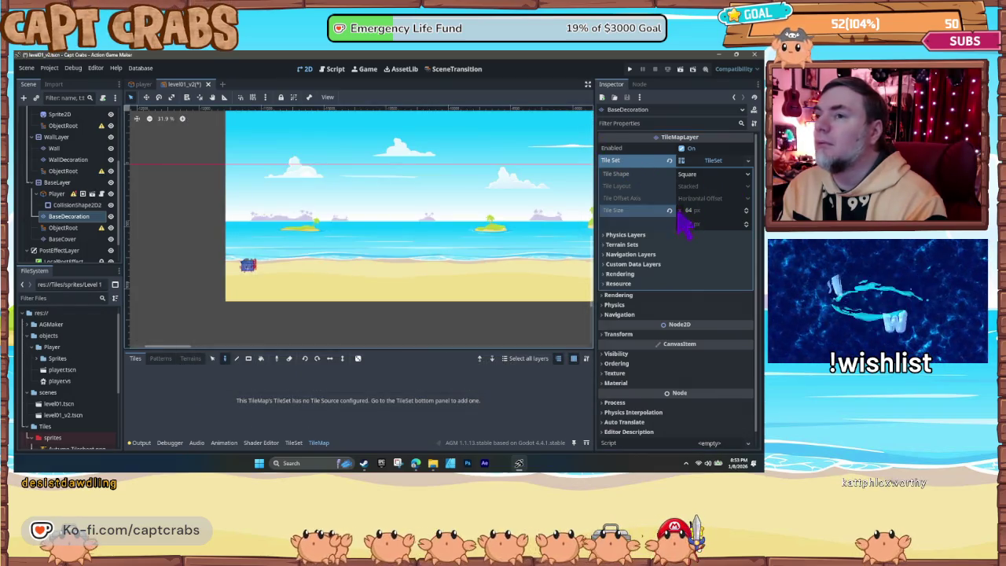
click(160, 360)
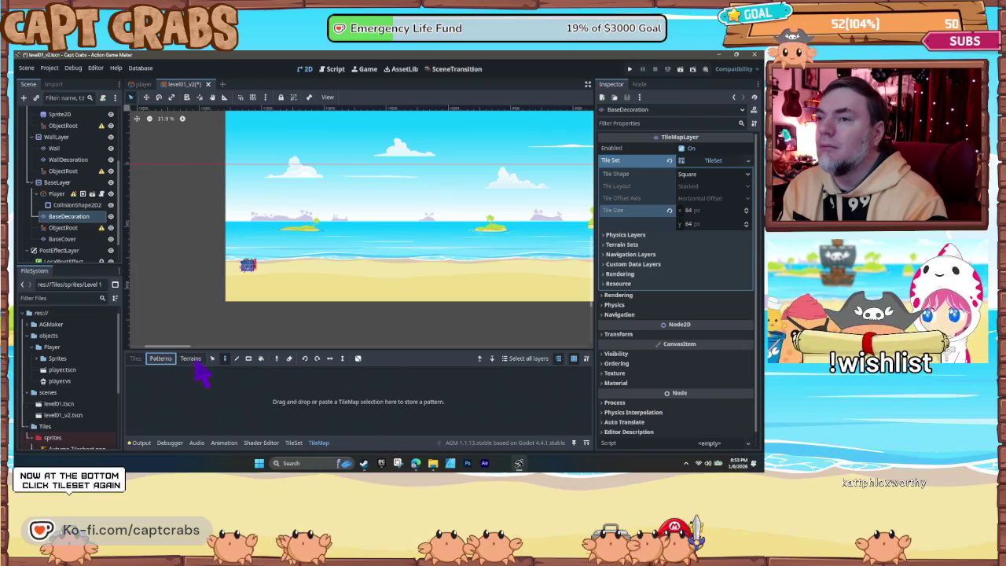
click(135, 360)
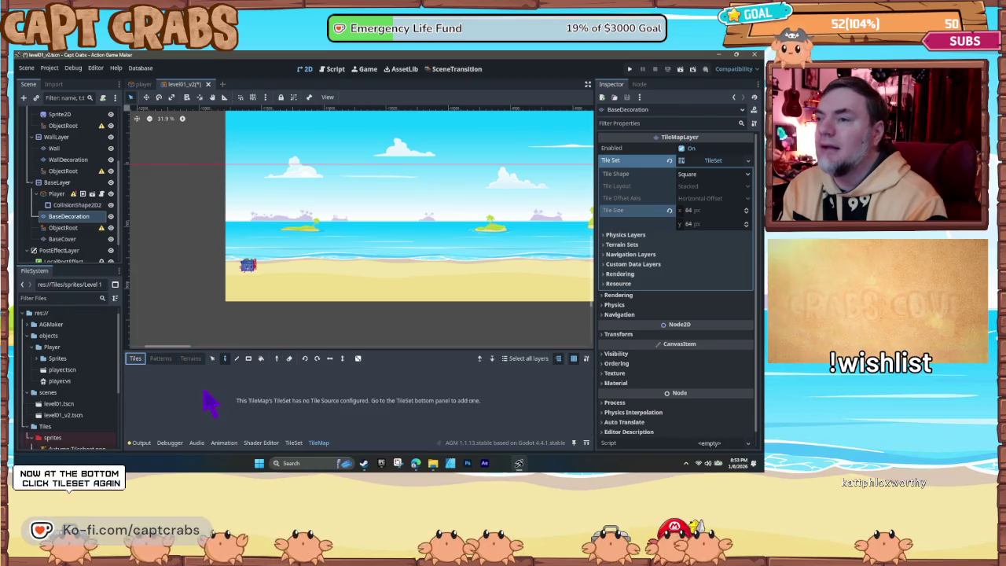
click(294, 443)
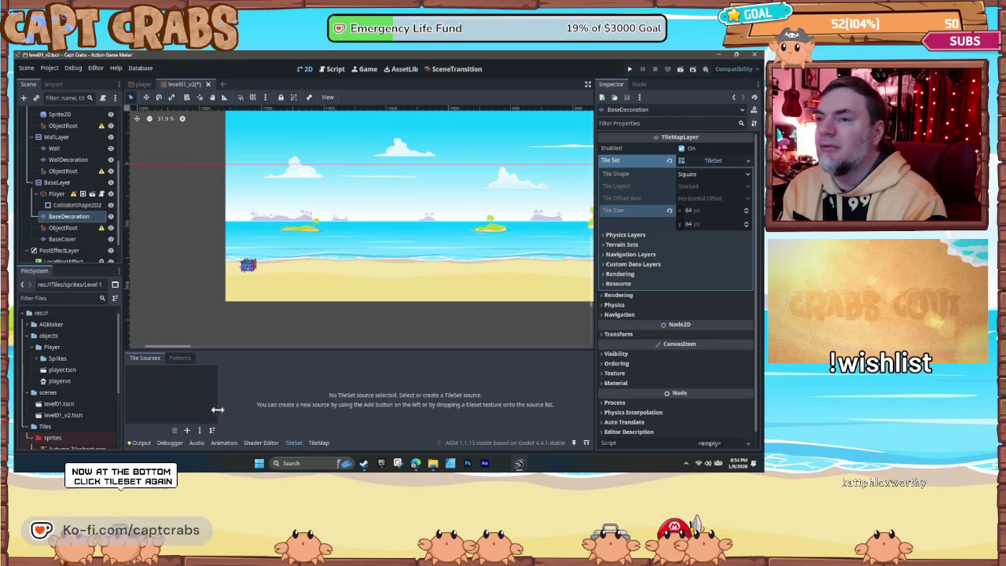
Step: Add an Atlas source using Tiles/sprites/Level 1 GG.png to the tileset
click(186, 430)
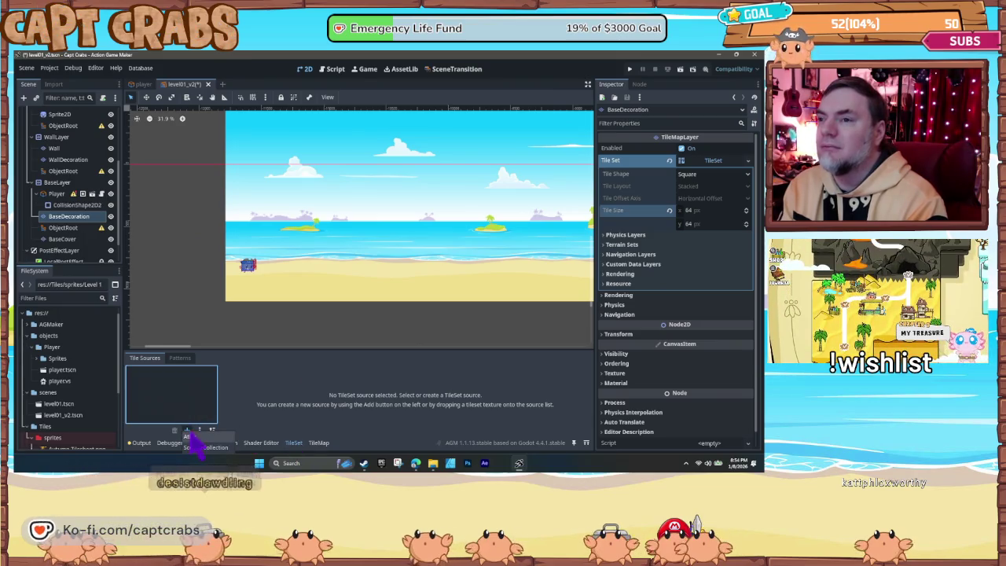
click(190, 437)
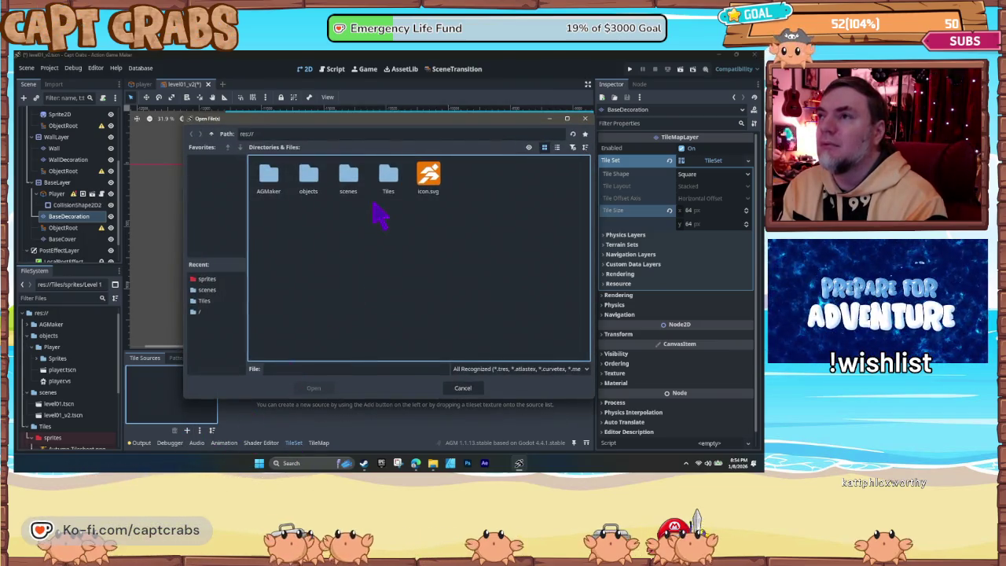
double_click(391, 185)
double_click(268, 177)
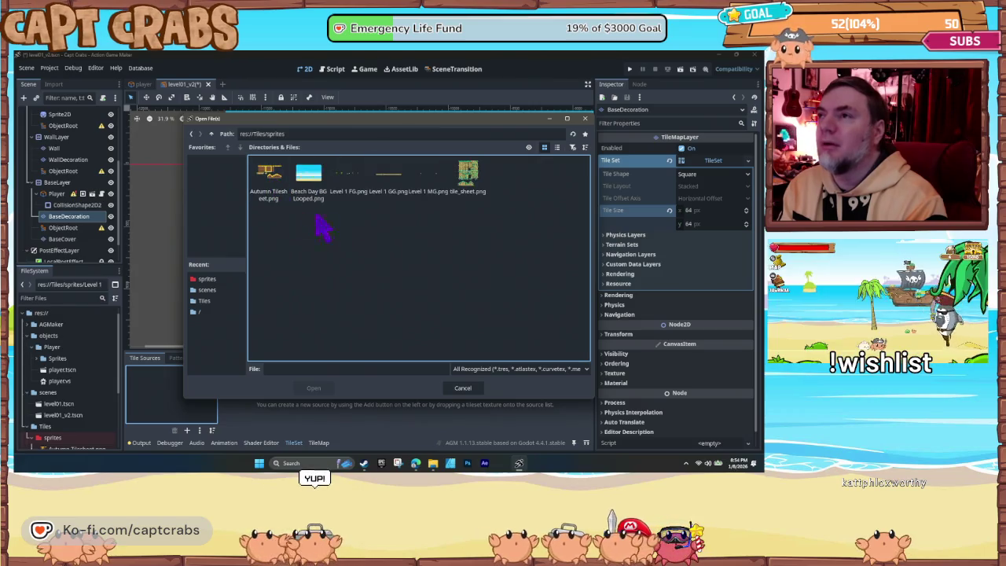
double_click(385, 190)
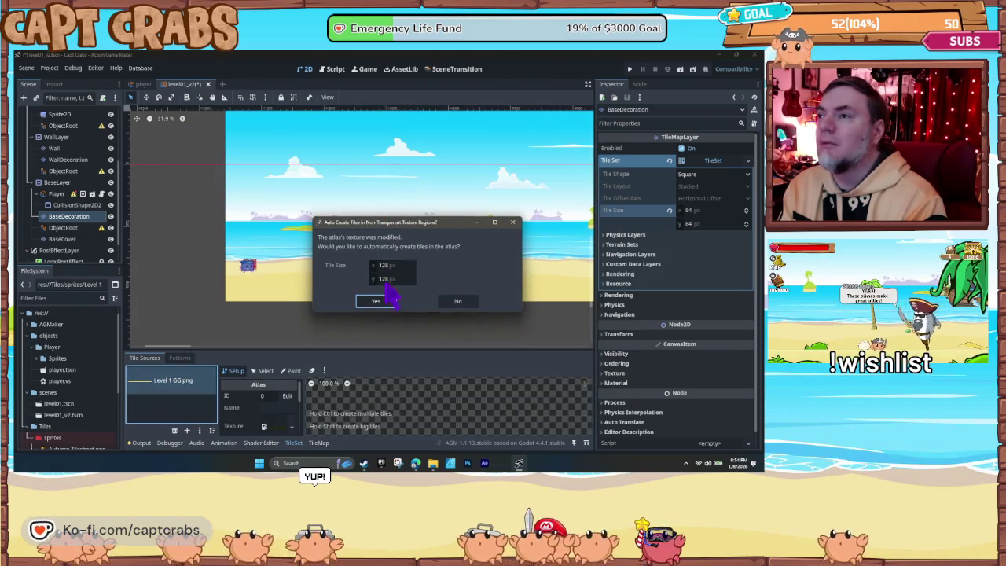
Step: Auto-create the atlas tiles at 64×64 px and confirm autotile creation
double_click(385, 267)
text(6)
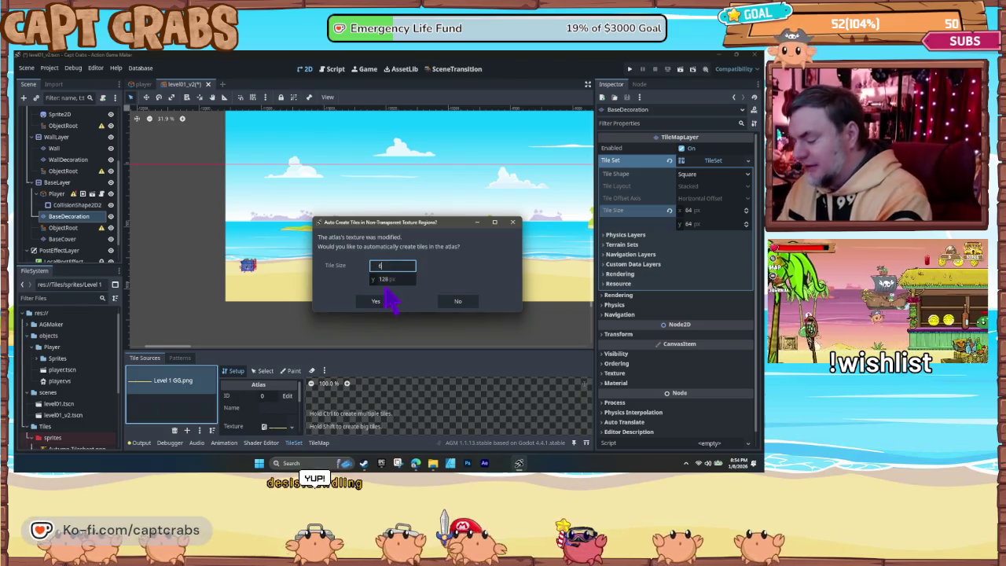
text(4)
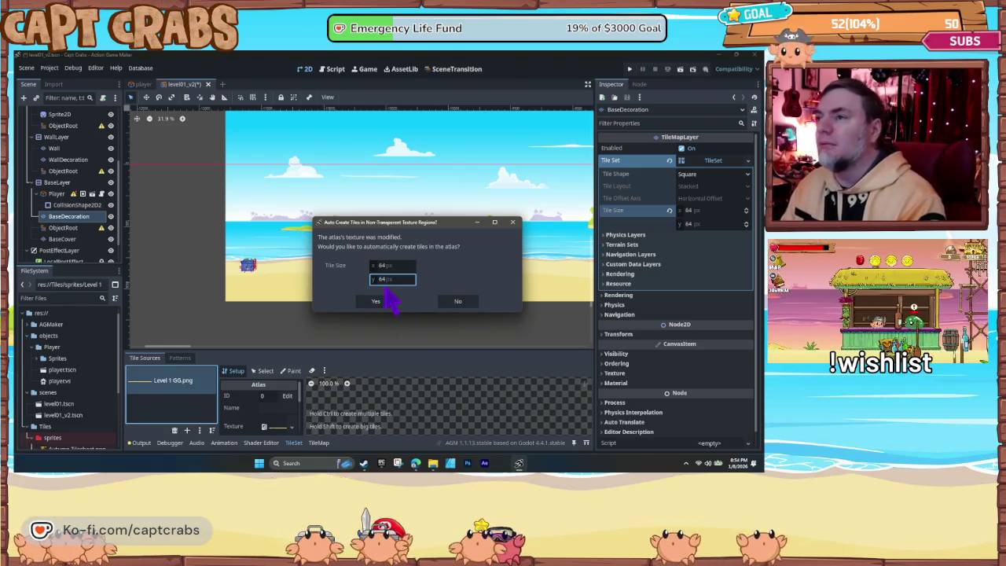
click(384, 303)
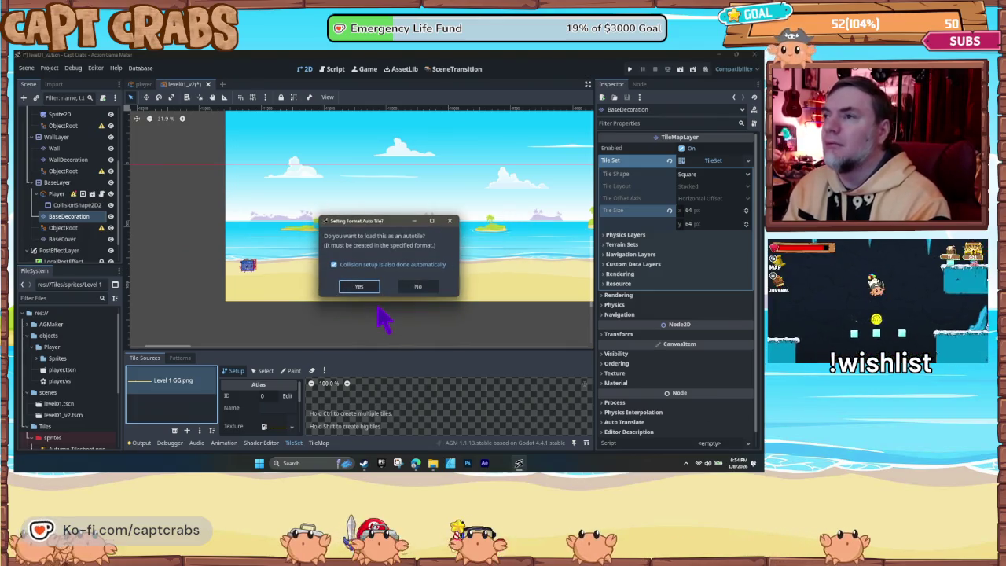
click(359, 286)
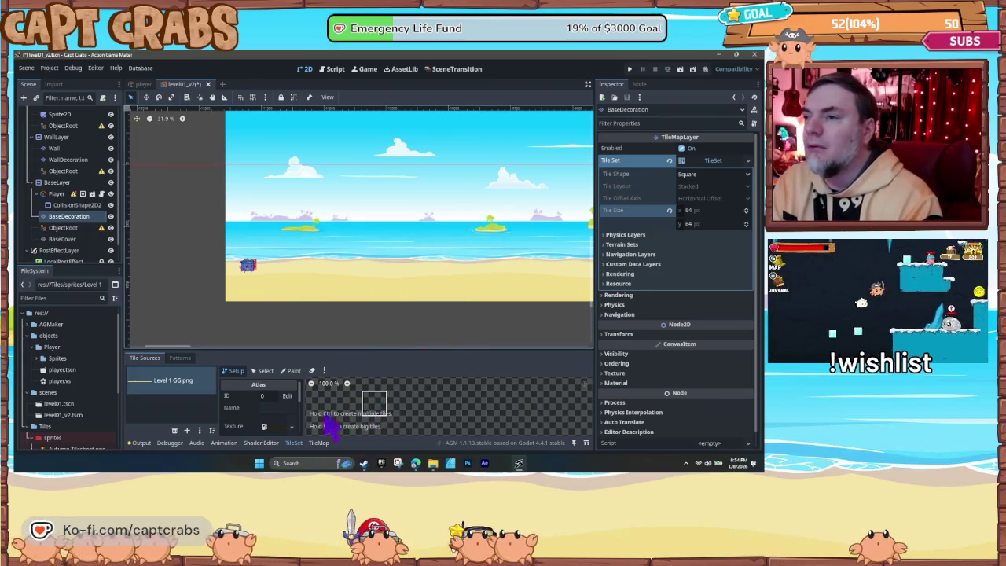
scroll(312, 385, down, 4)
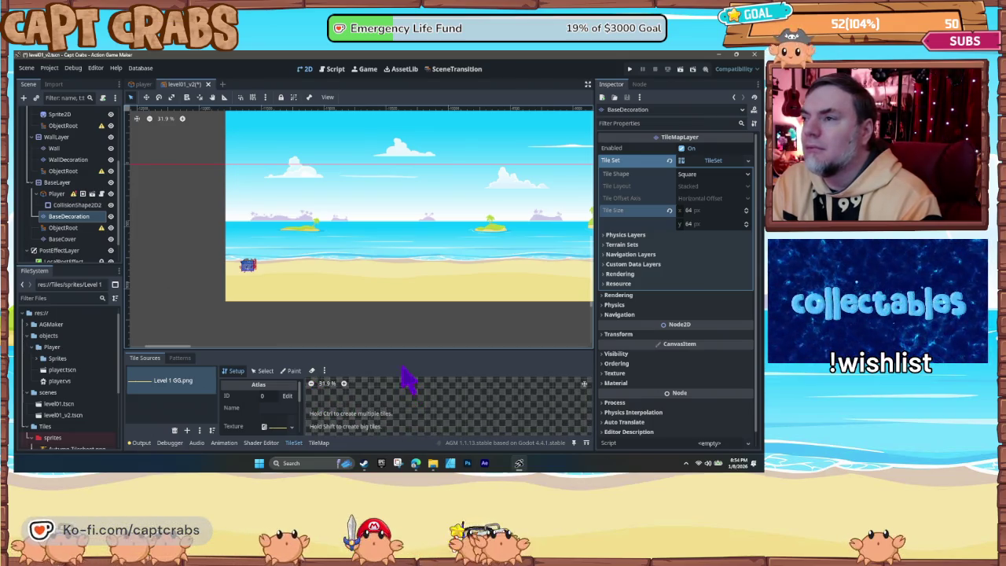
drag(381, 349, 385, 283)
scroll(408, 380, down, 2)
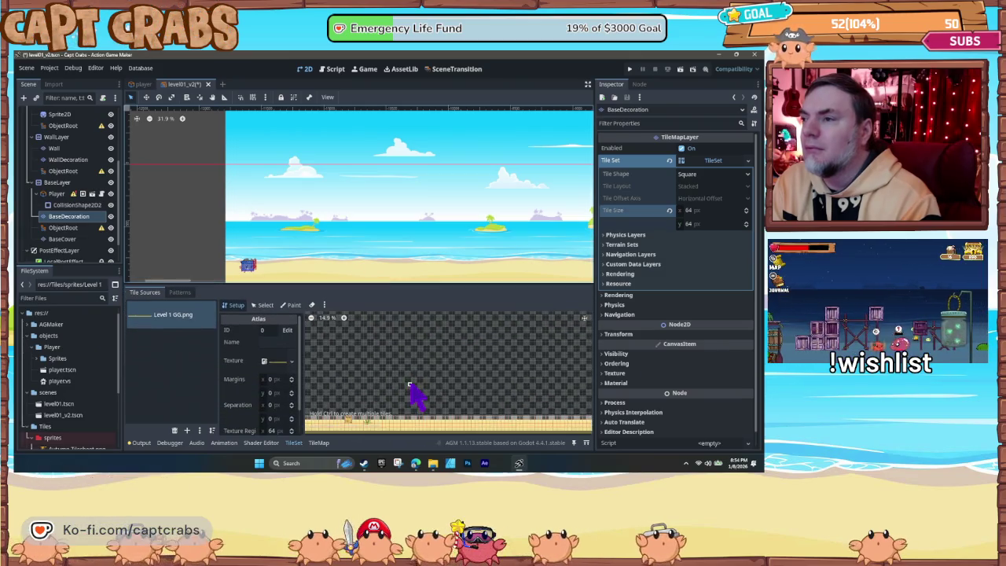
scroll(415, 395, up, 5)
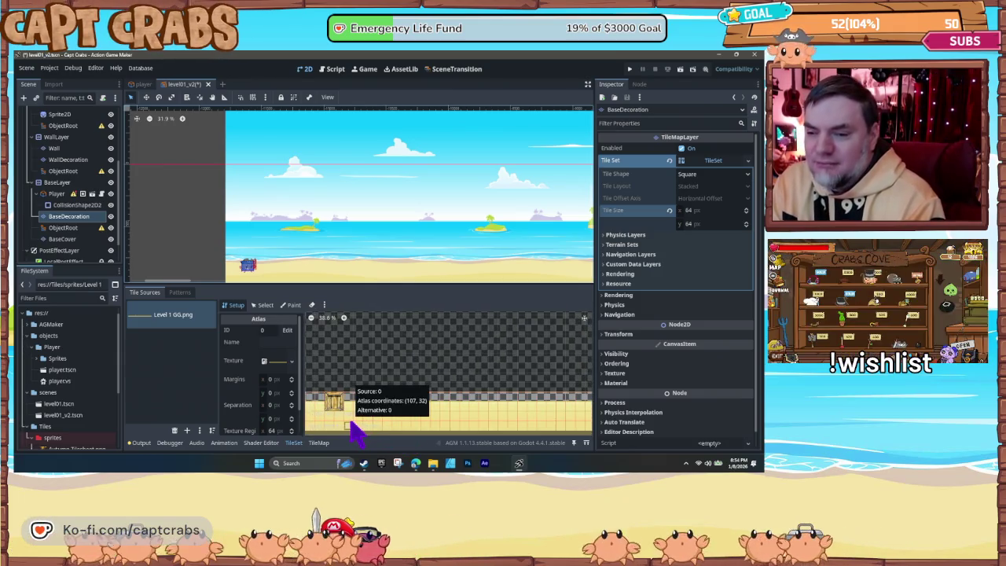
scroll(336, 415, left, 5)
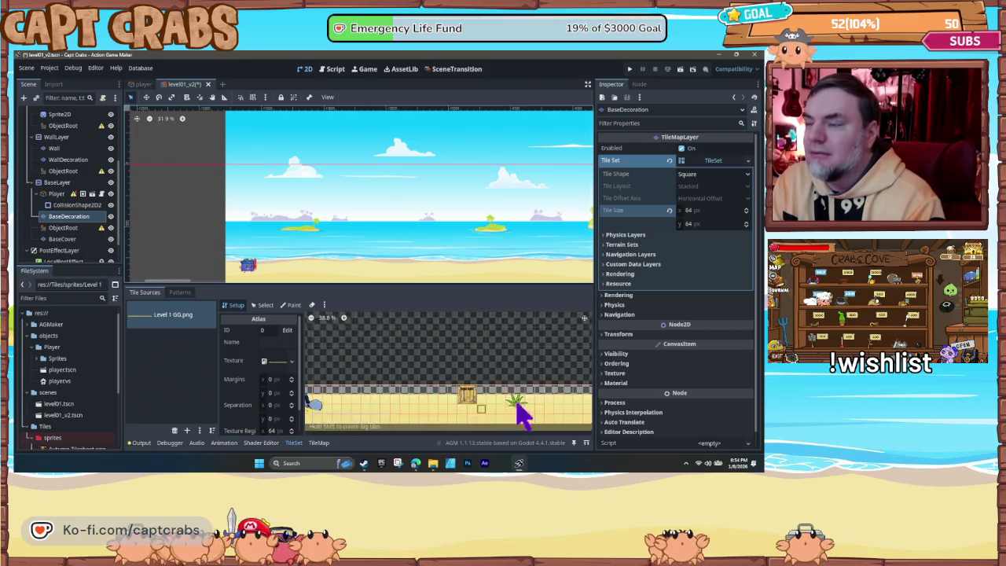
scroll(378, 421, left, 5)
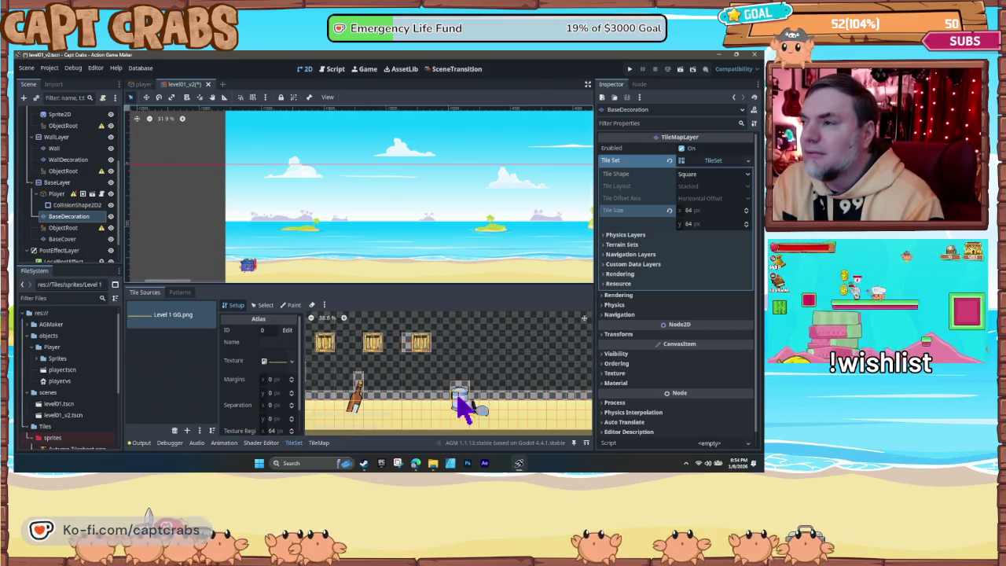
drag(343, 416, 487, 427)
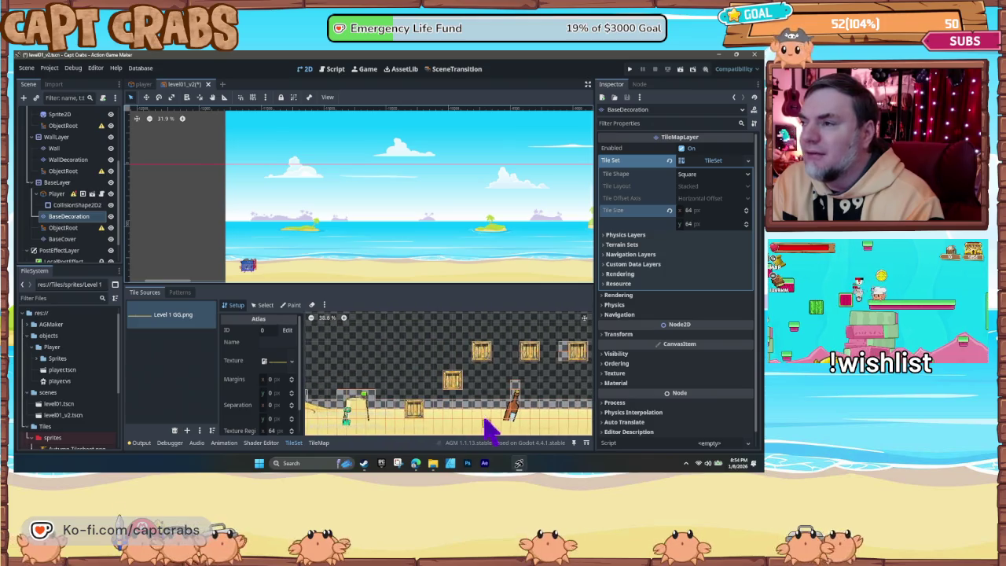
scroll(535, 370, right, 3)
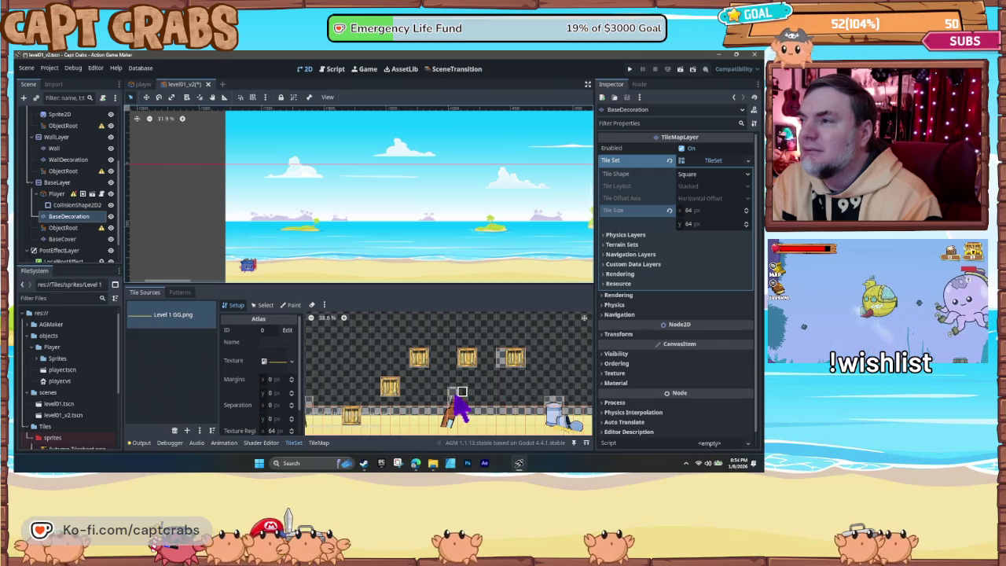
scroll(364, 415, right, 5)
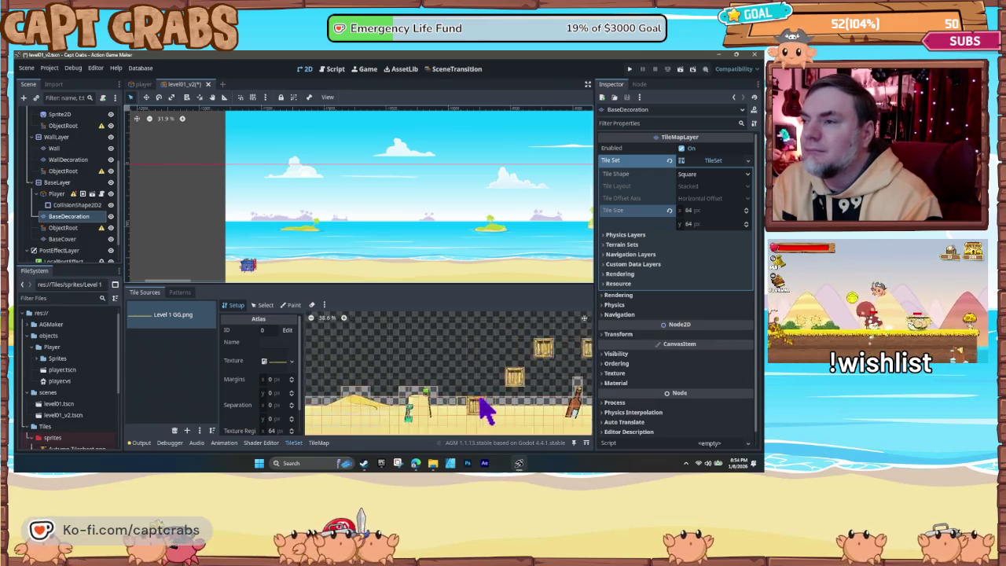
scroll(397, 415, right, 10)
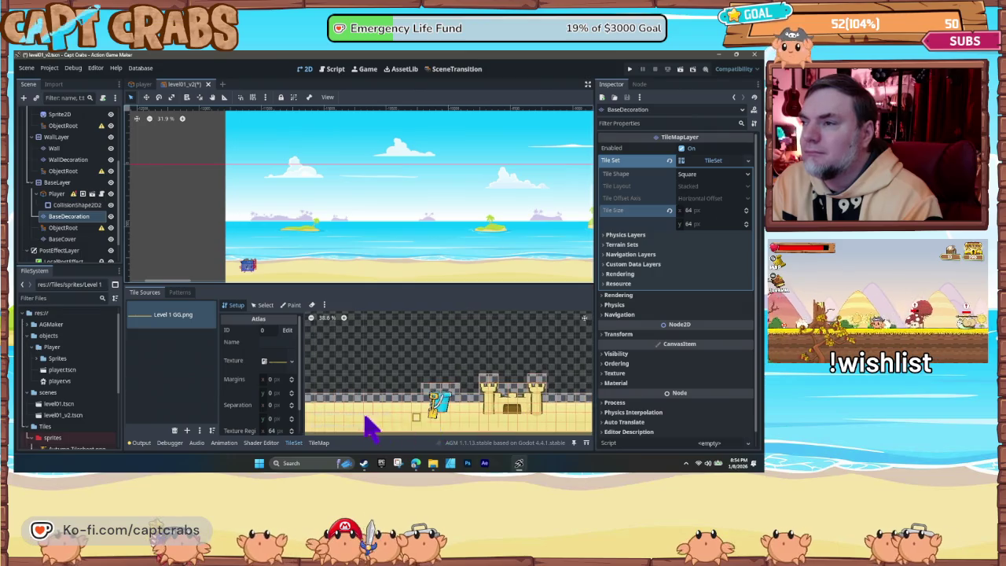
scroll(378, 427, left, 5)
scroll(492, 423, right, 3)
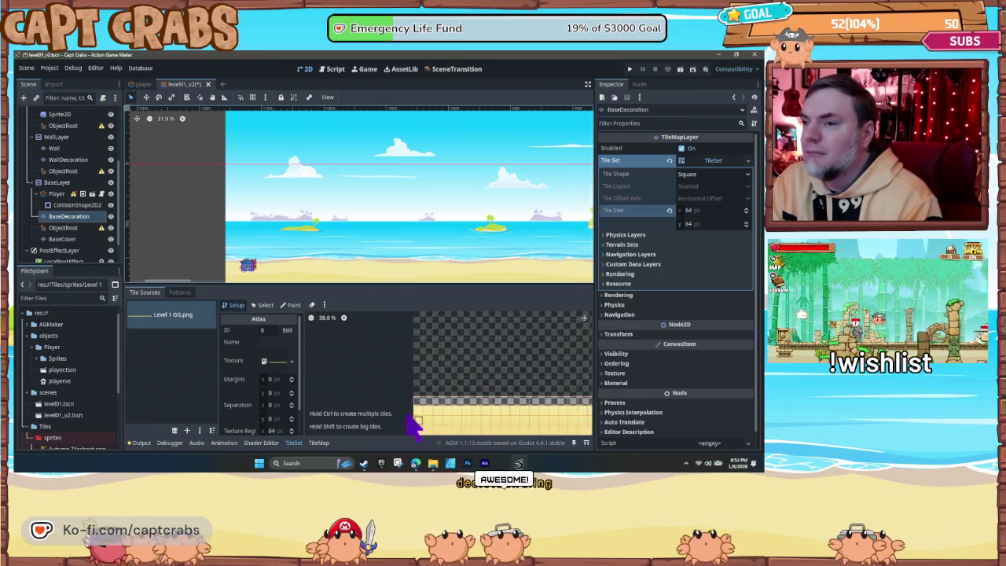
scroll(336, 415, right, 3)
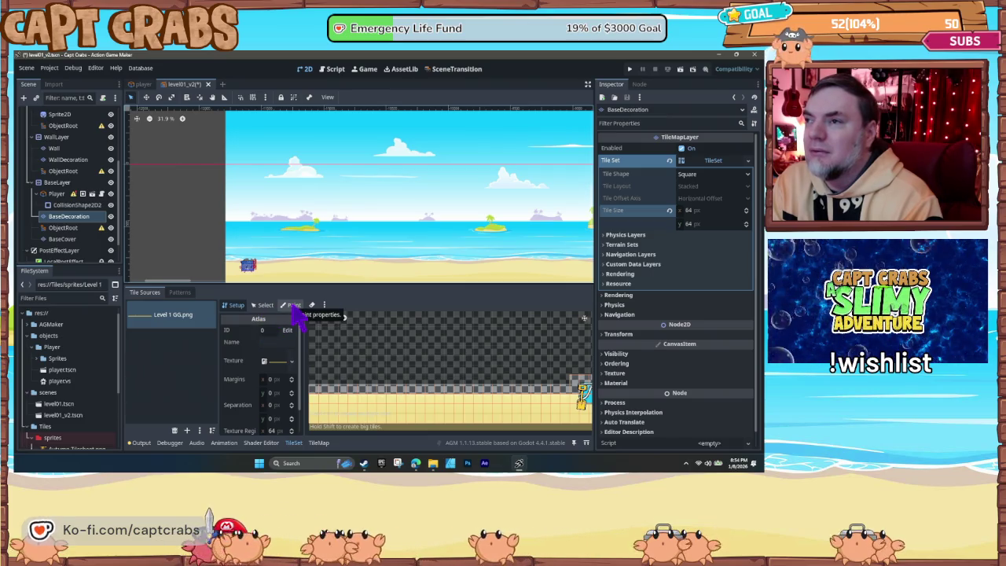
Step: Paint Physics Layer 0 collision across the bottom sand tiles of the Level 1 GG.png atlas
click(293, 306)
click(297, 332)
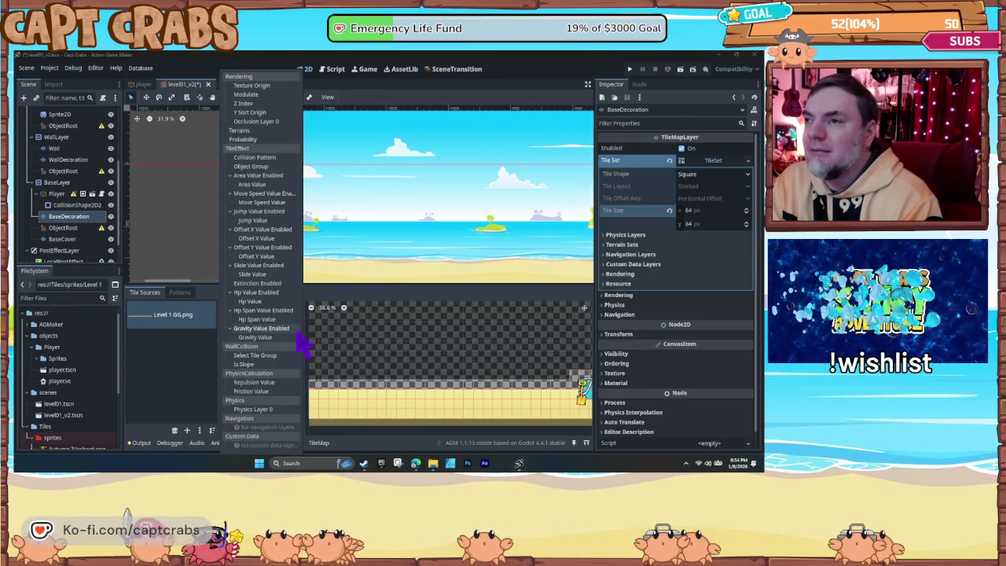
click(260, 409)
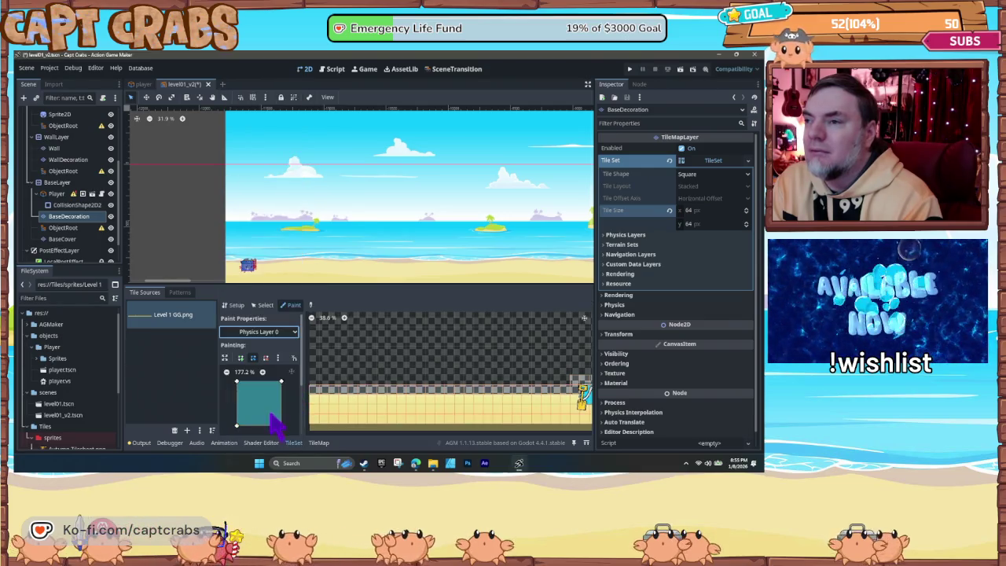
click(316, 409)
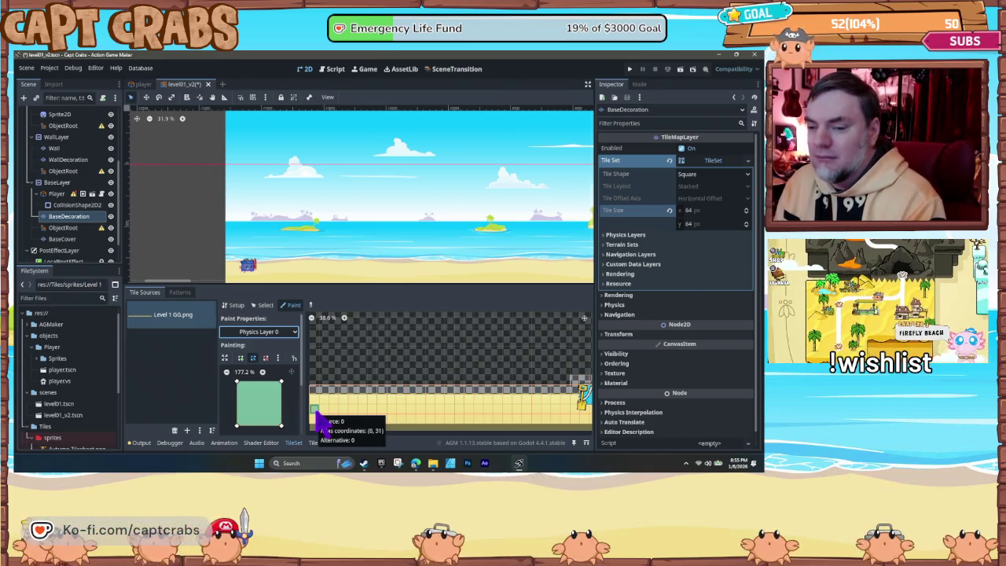
drag(319, 410, 346, 410)
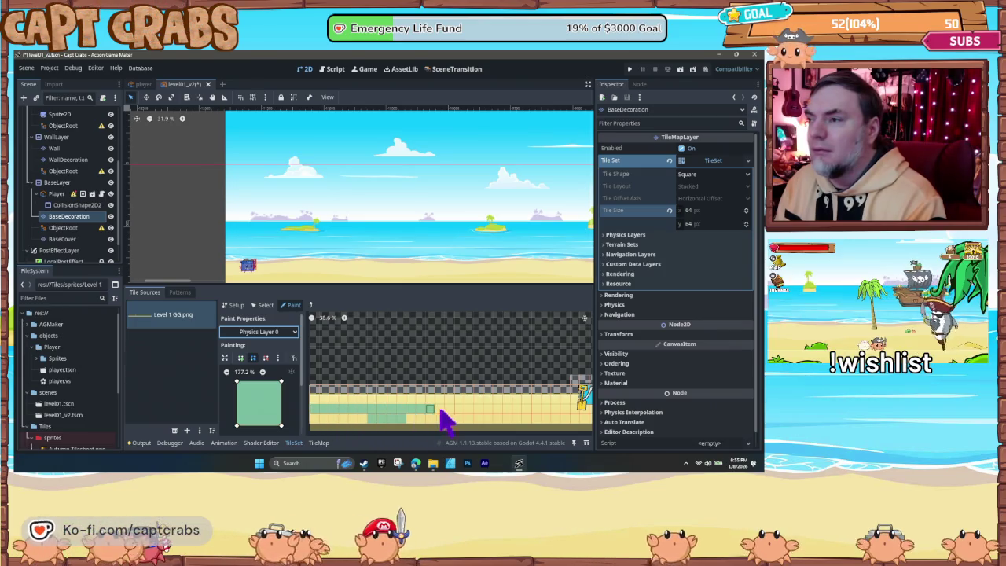
drag(439, 412, 495, 410)
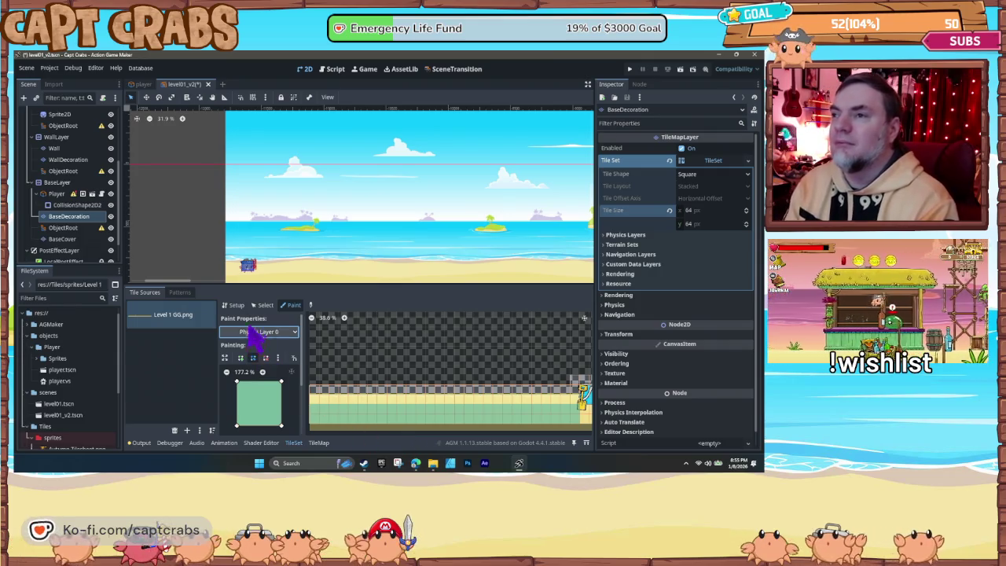
click(266, 306)
click(289, 305)
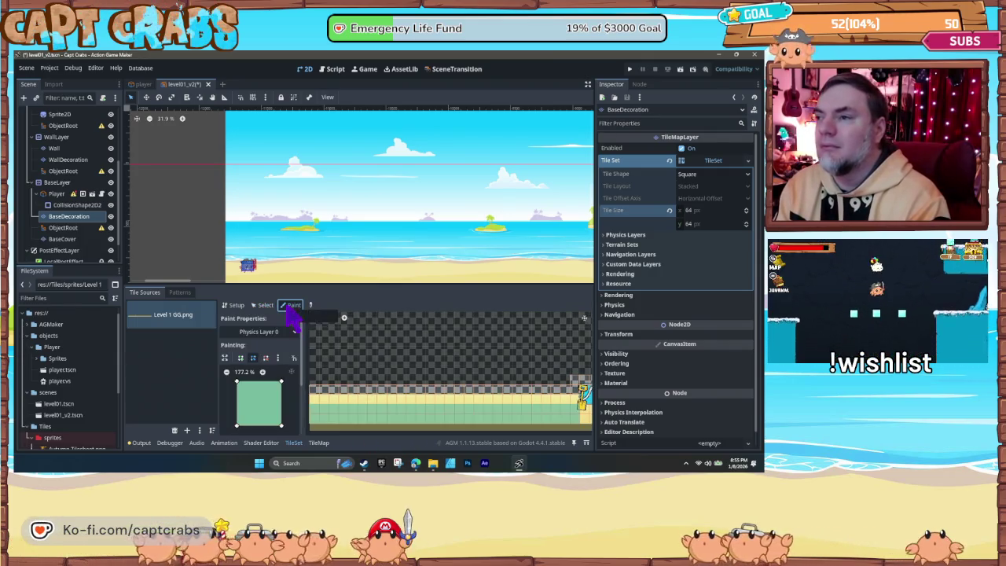
click(264, 306)
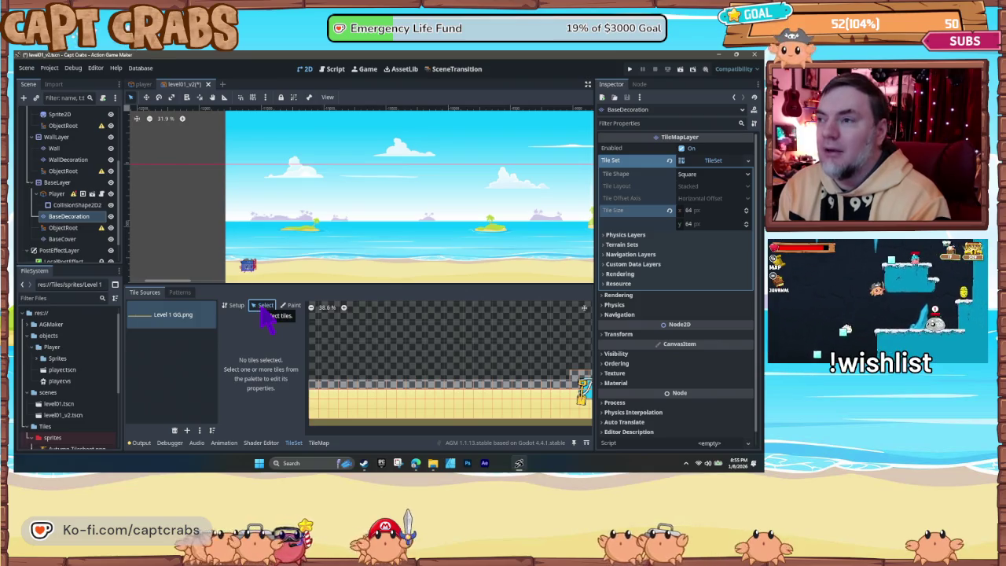
Step: Select four rows of sand tiles in the atlas and check the Setup properties
mouse_move(317, 402)
mouse_down()
mouse_move(320, 412)
mouse_move(384, 415)
mouse_up()
mouse_move(313, 383)
mouse_down()
mouse_move(521, 420)
mouse_move(588, 417)
mouse_up()
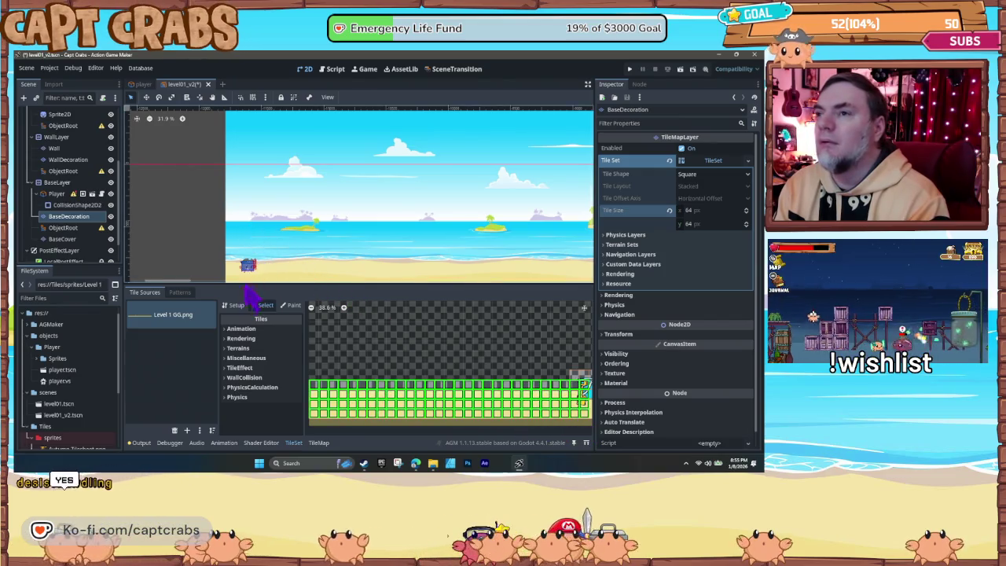
scroll(238, 253, down, 3)
scroll(252, 228, up, 1)
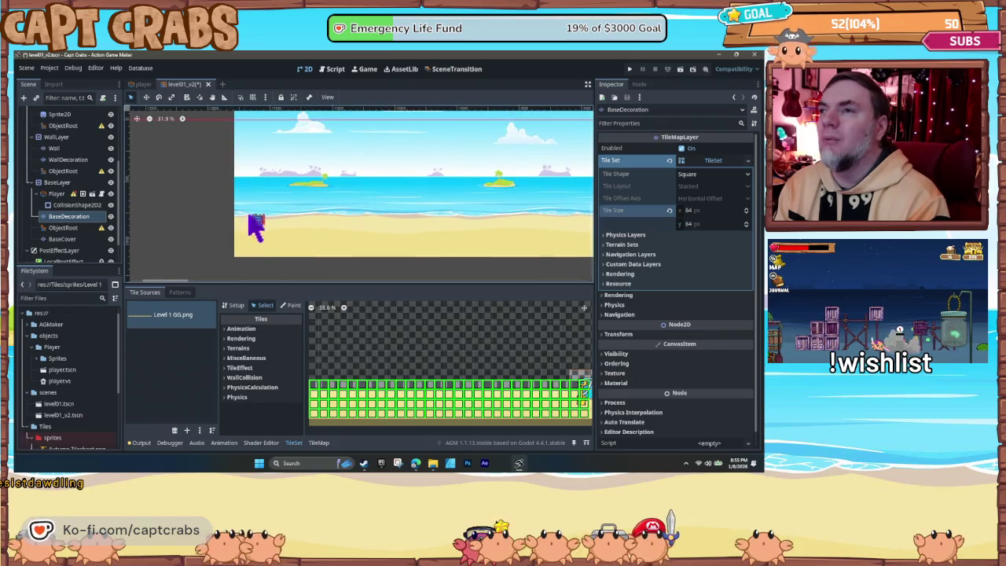
click(234, 305)
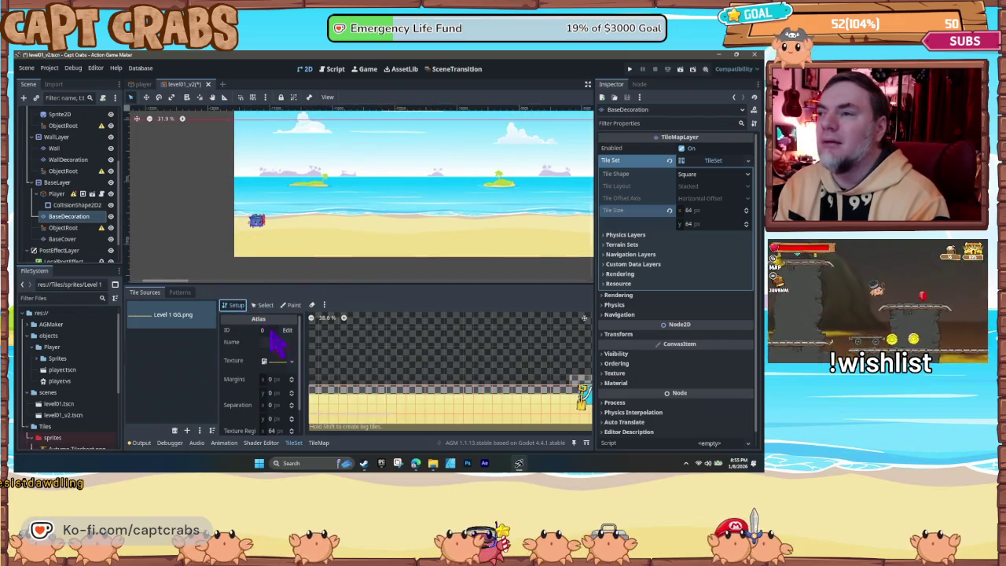
click(263, 306)
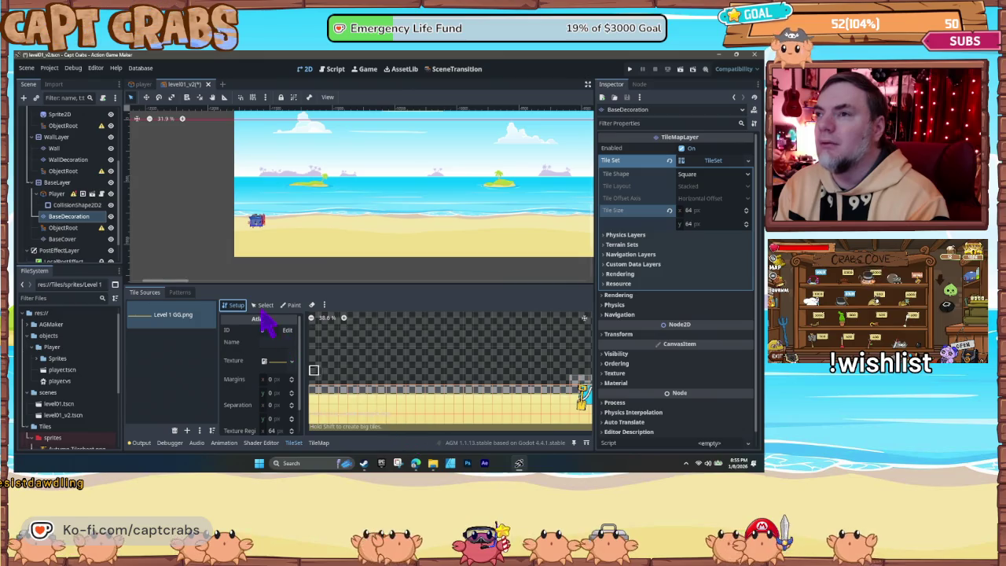
Step: Select the bottom band of sand tiles, close the TileSet editor, and reselect BaseDecoration
click(319, 387)
drag(316, 393, 582, 434)
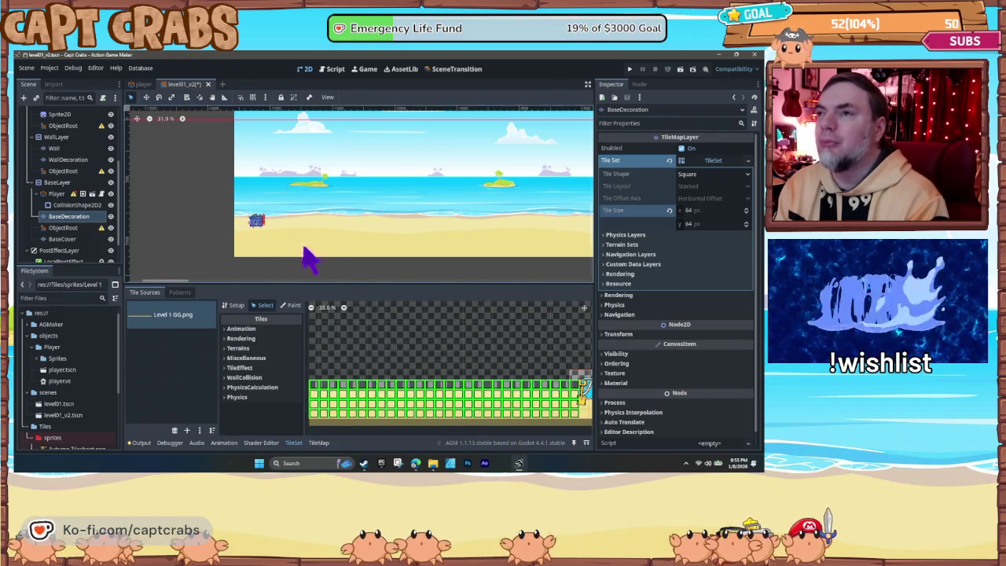
click(277, 245)
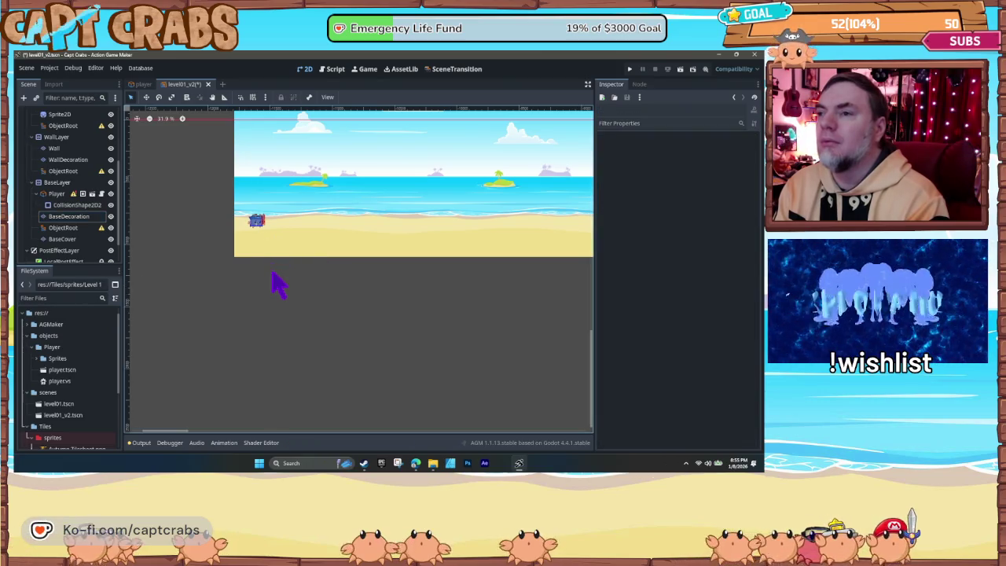
click(72, 217)
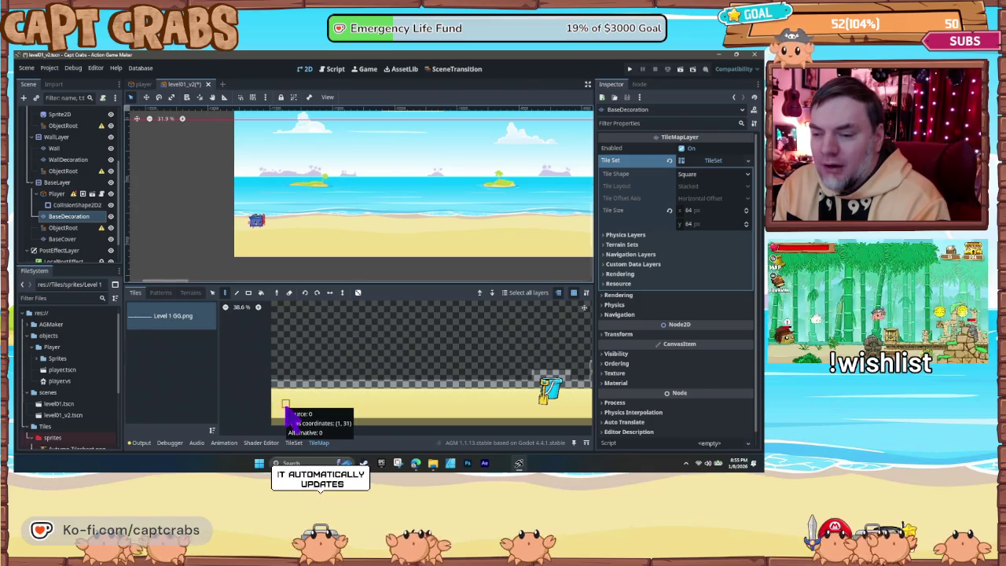
Step: Paint a block of bucket decoration tiles onto the beach and save the scene
key(ctrl+s)
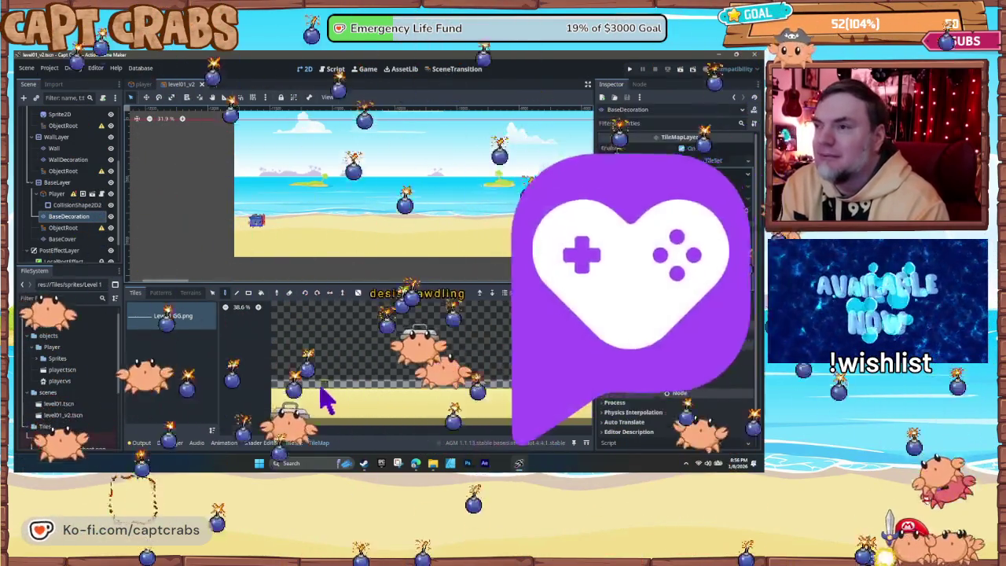
mouse_move(274, 384)
mouse_down()
mouse_move(316, 407)
mouse_move(552, 426)
mouse_up()
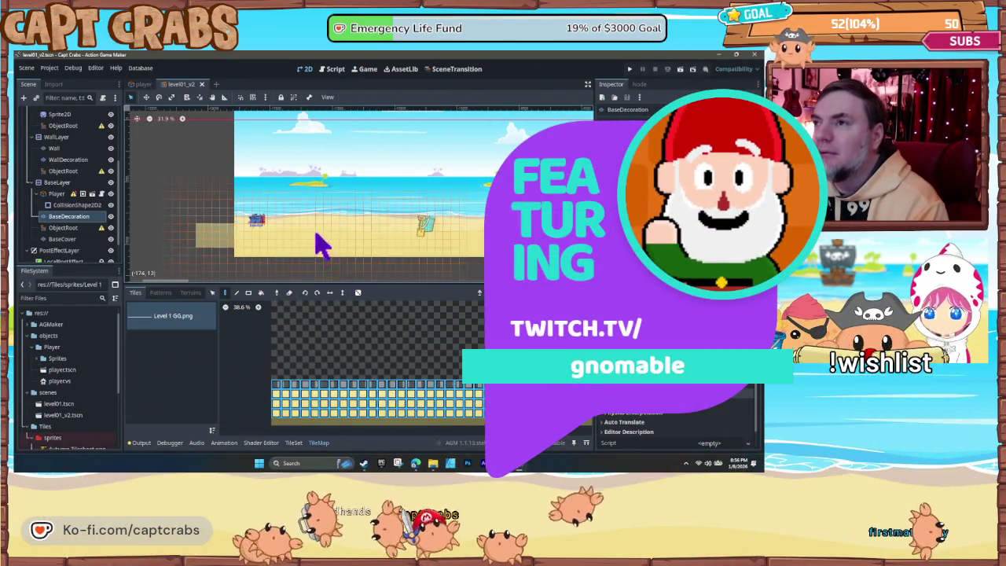
click(356, 250)
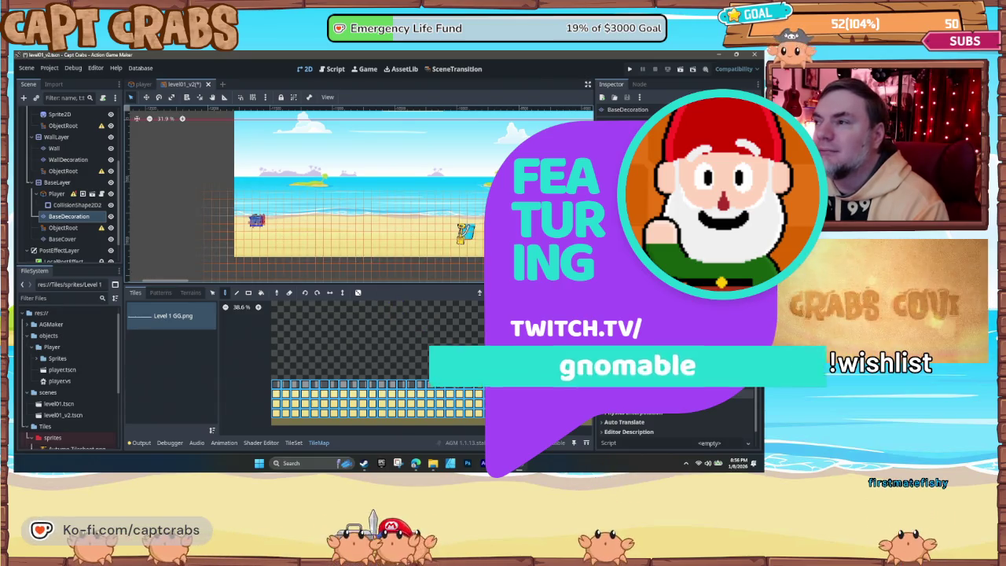
click(539, 386)
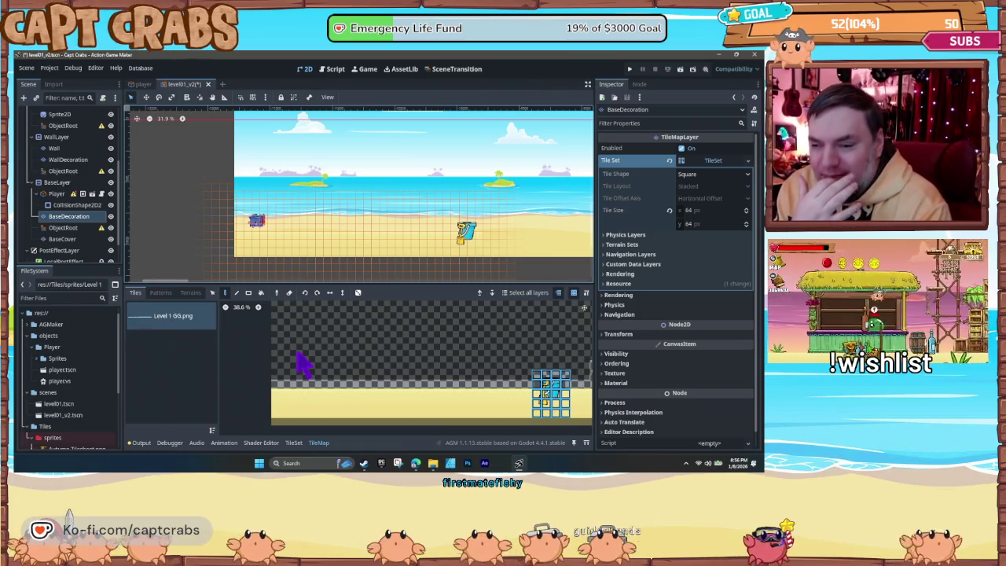
key(ctrl+s)
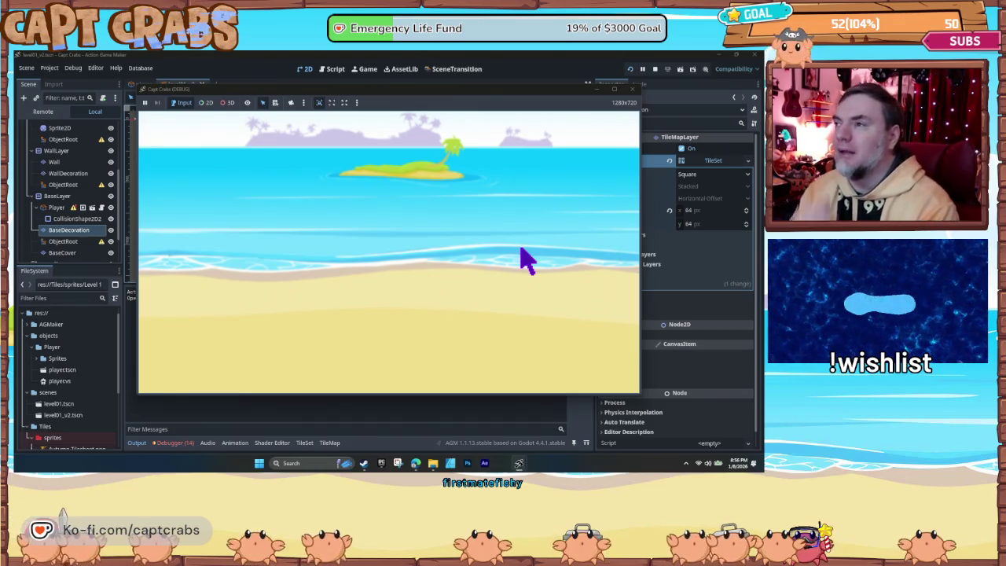
Step: Nest Player under BaseDecoration, then playtest the level with F5 and close the game window
click(631, 91)
click(631, 91)
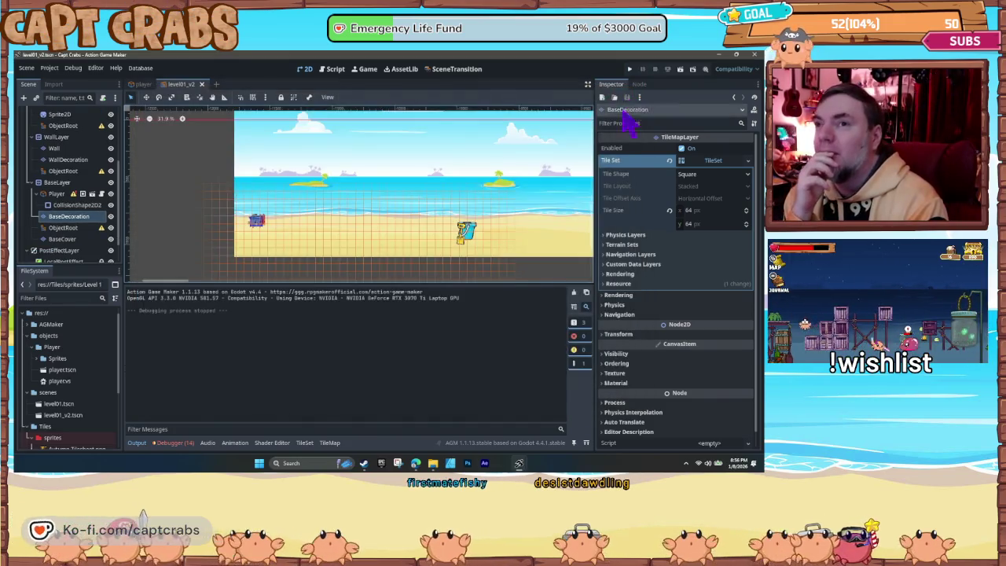
drag(57, 197, 79, 224)
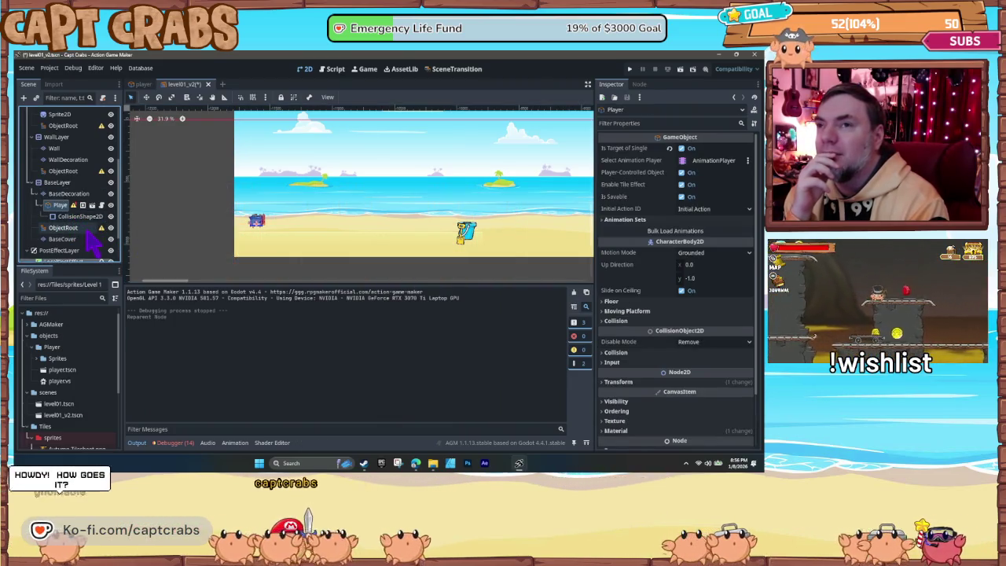
click(71, 195)
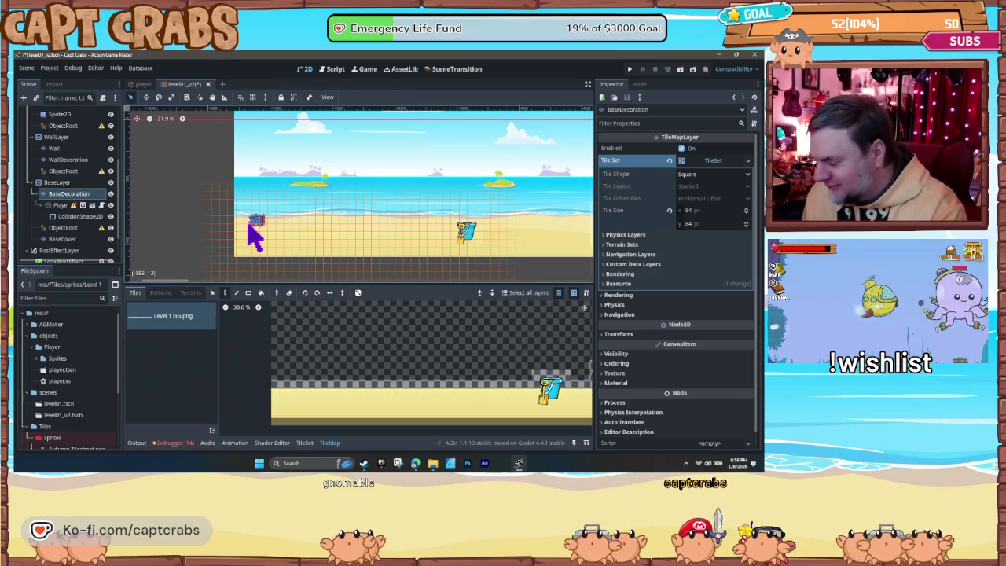
key(F5)
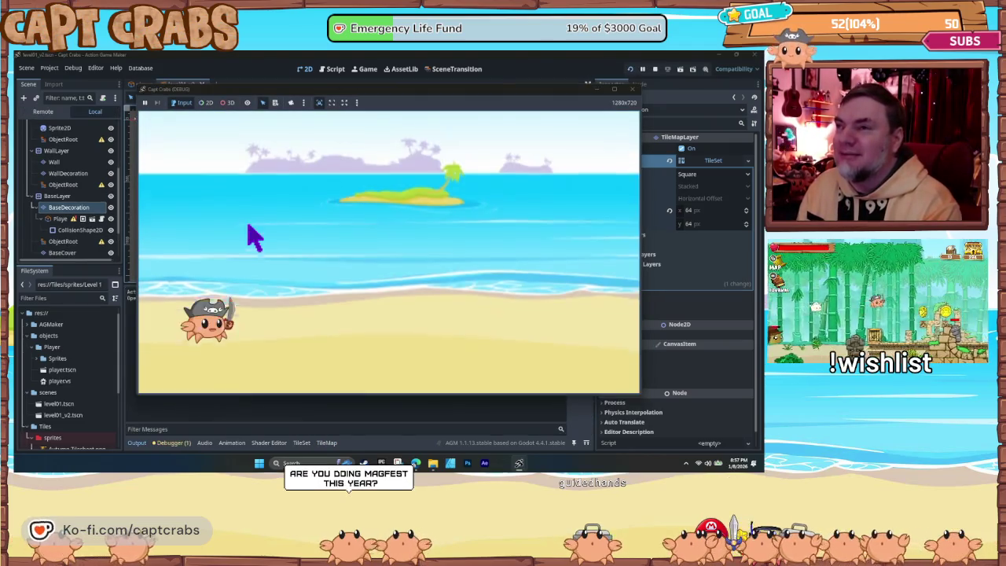
click(633, 89)
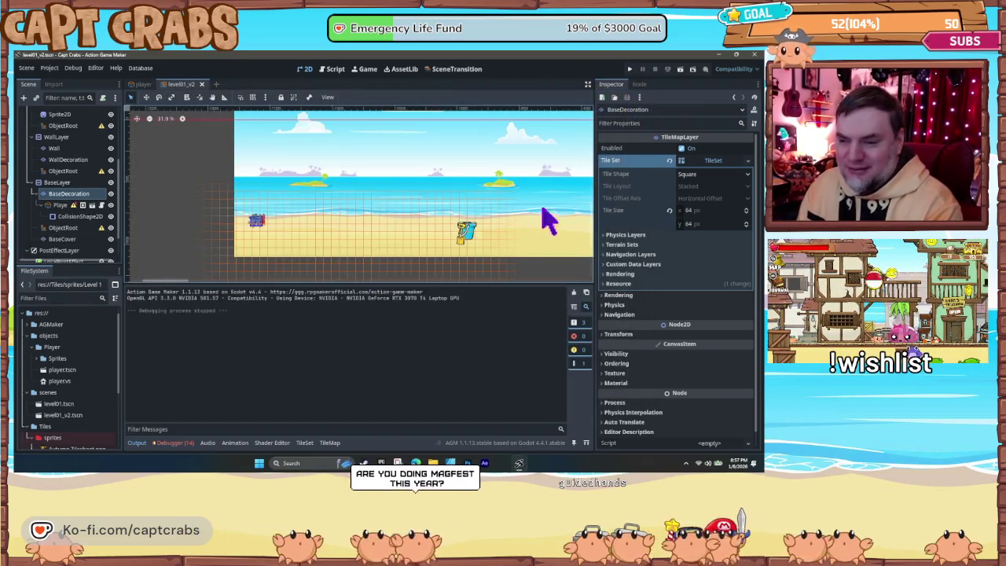
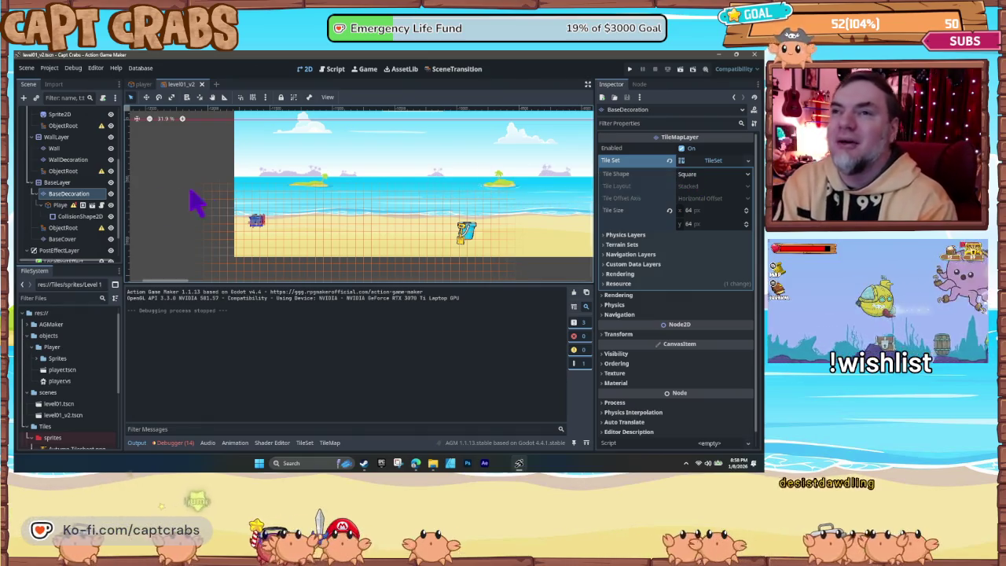
Step: Select the DistantView Sprite2D and clear its Texture, removing the beach background image
scroll(83, 253, down, 1)
scroll(78, 228, up, 5)
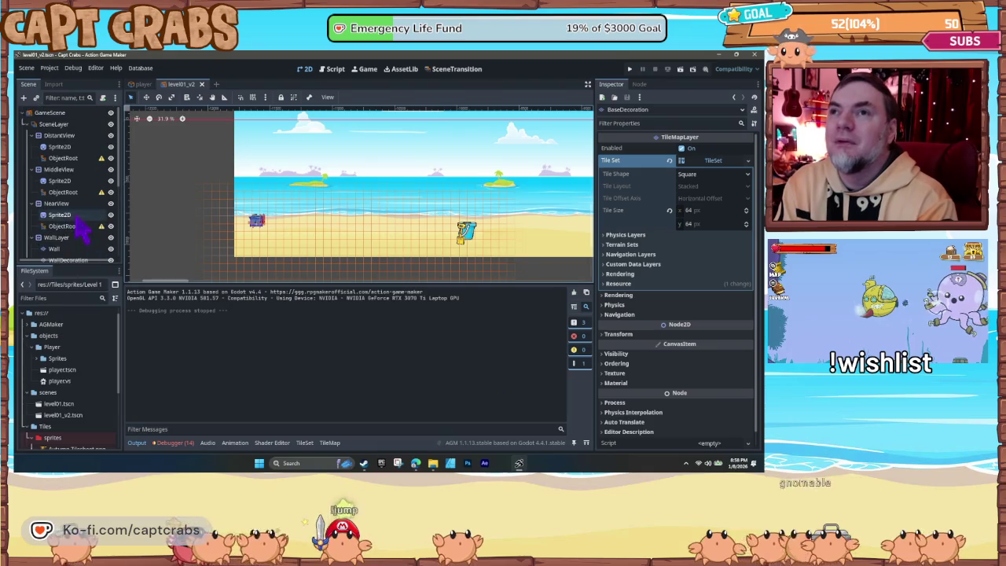
click(67, 136)
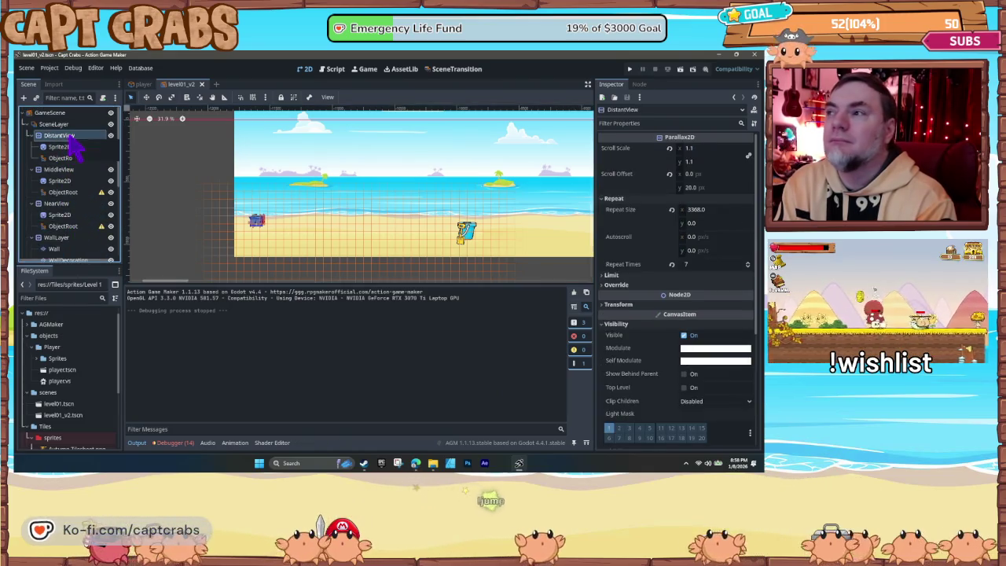
click(70, 126)
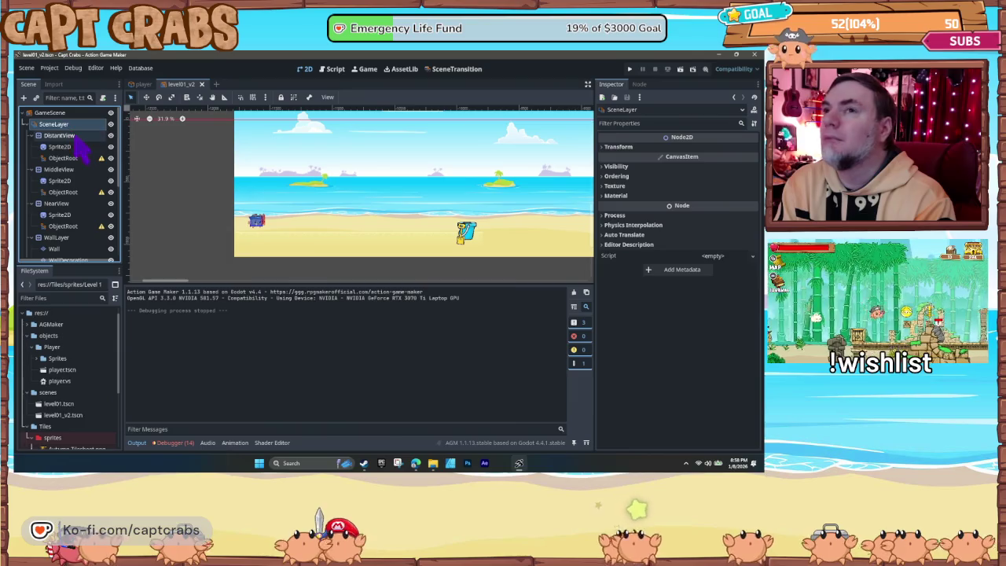
click(75, 136)
click(79, 147)
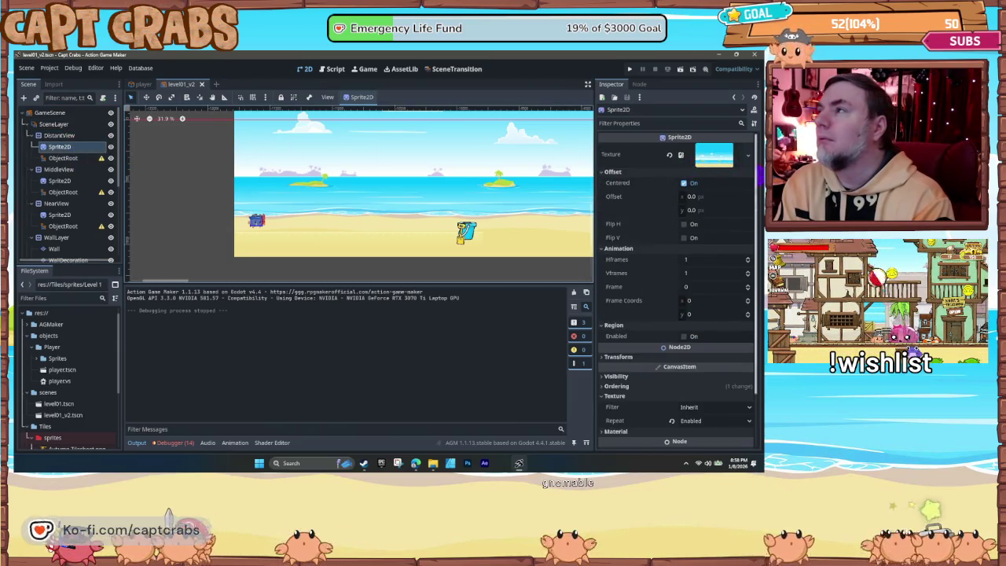
click(747, 155)
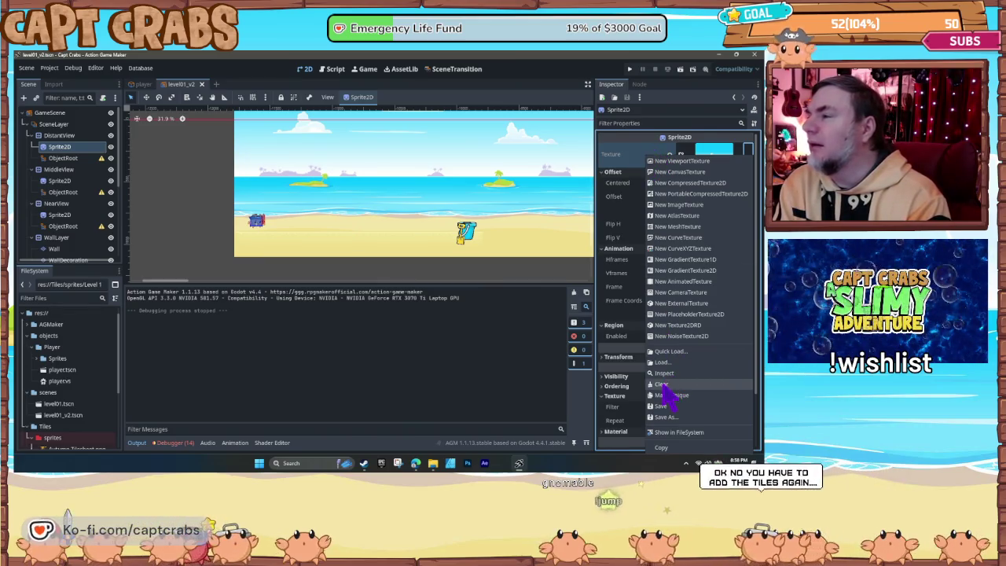
click(664, 384)
scroll(202, 260, up, 1)
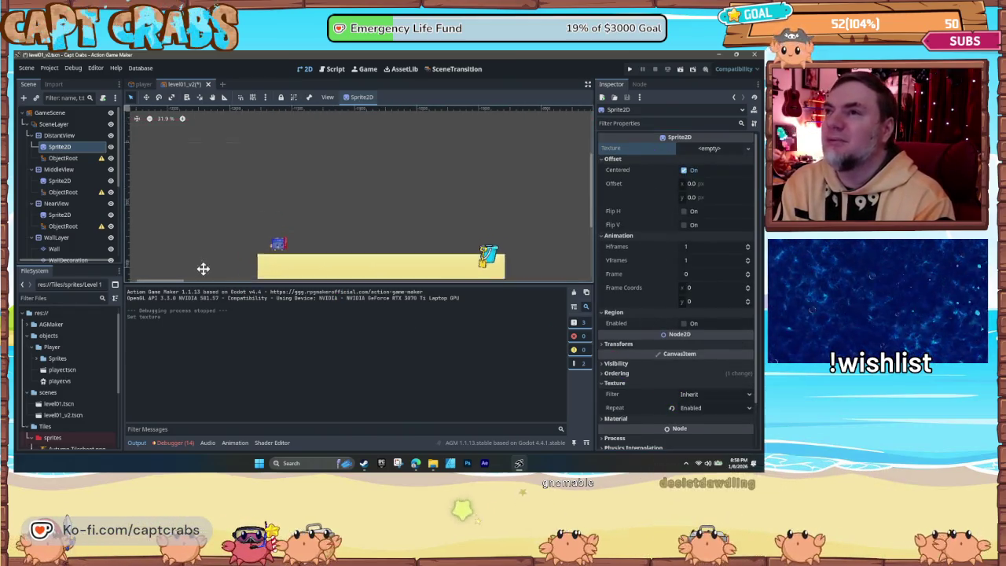
drag(206, 242, 205, 239)
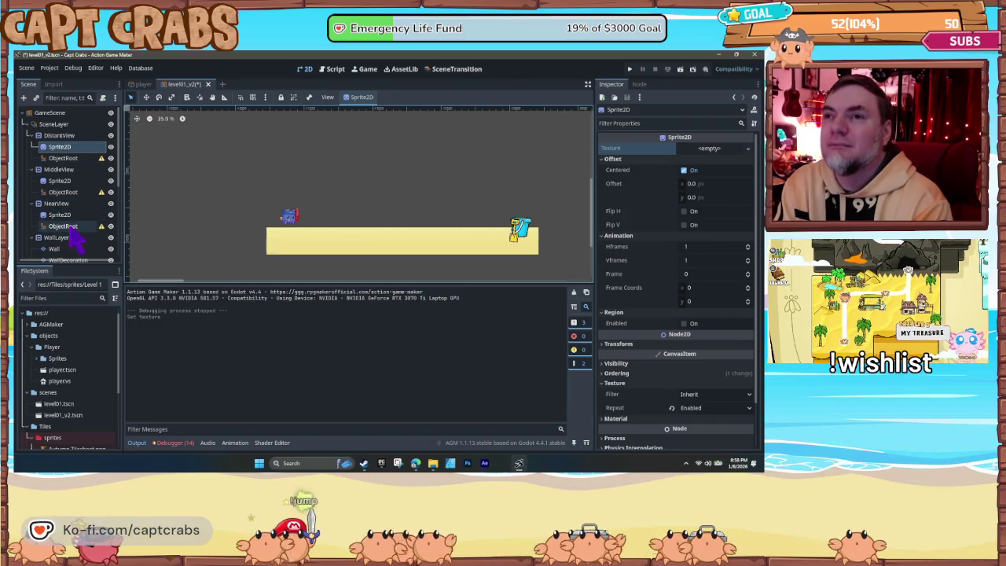
Step: Select the BaseDecoration tile layer and bring up its TileMap bottom panel
scroll(73, 240, down, 2)
scroll(72, 250, down, 2)
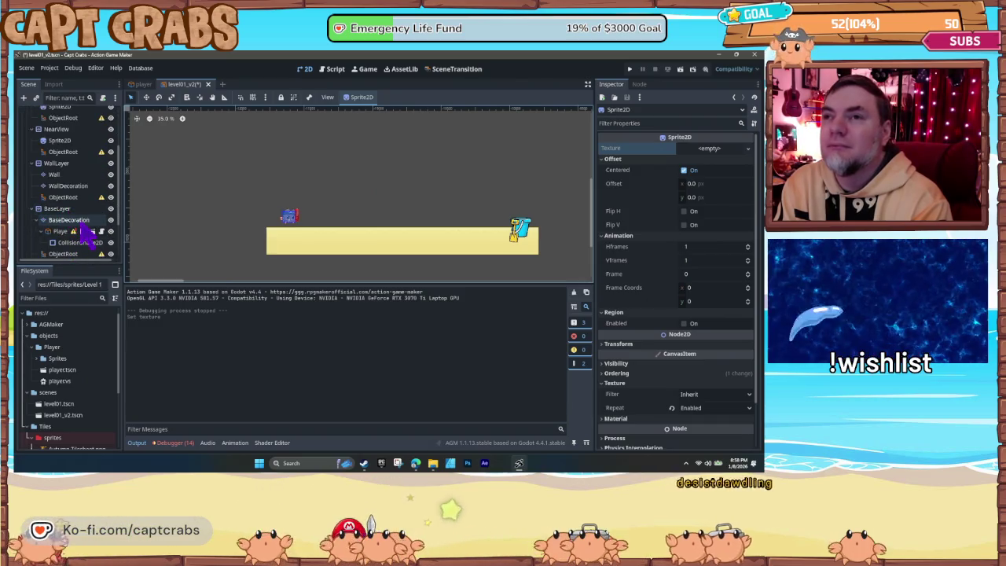
click(82, 222)
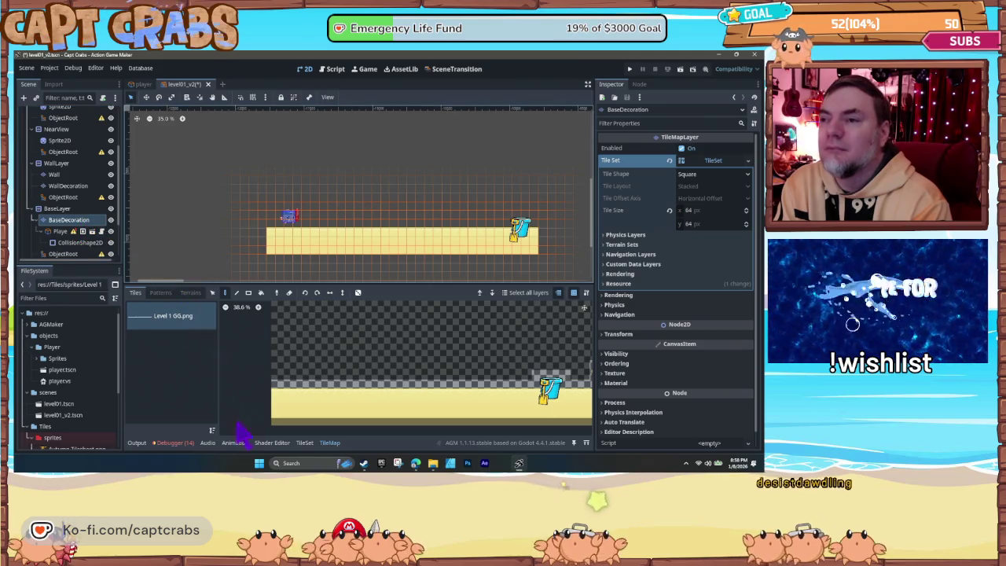
click(329, 443)
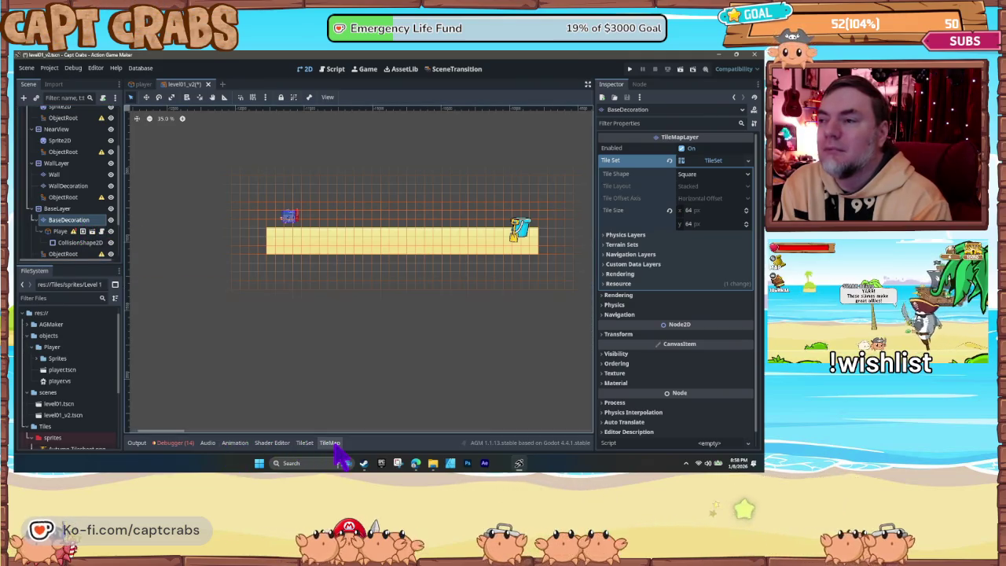
click(331, 444)
click(332, 443)
click(331, 444)
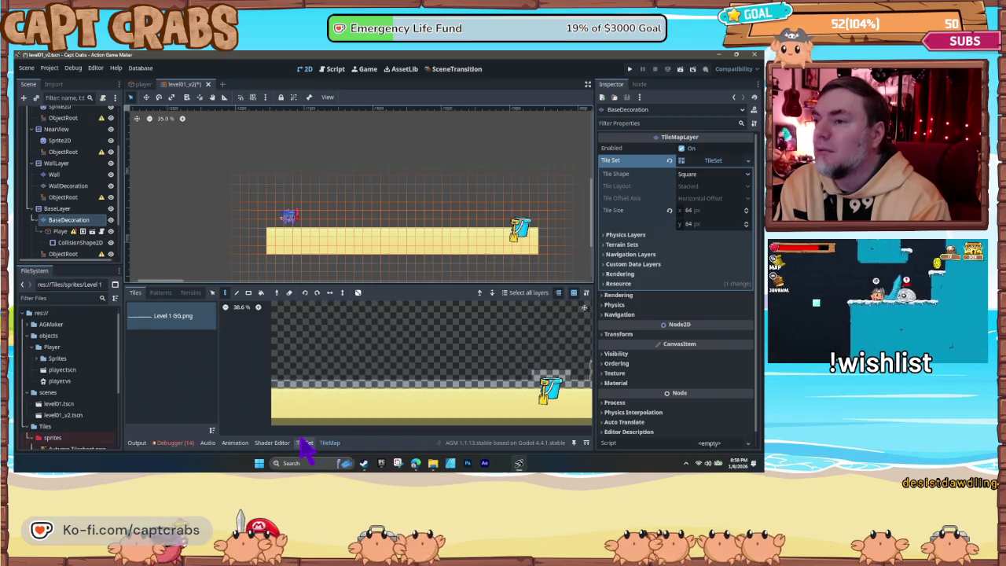
Step: Mark the sand strip of Level 1 GG.png as tiles in the TileSet, then save and test-run
click(305, 443)
drag(276, 398, 572, 439)
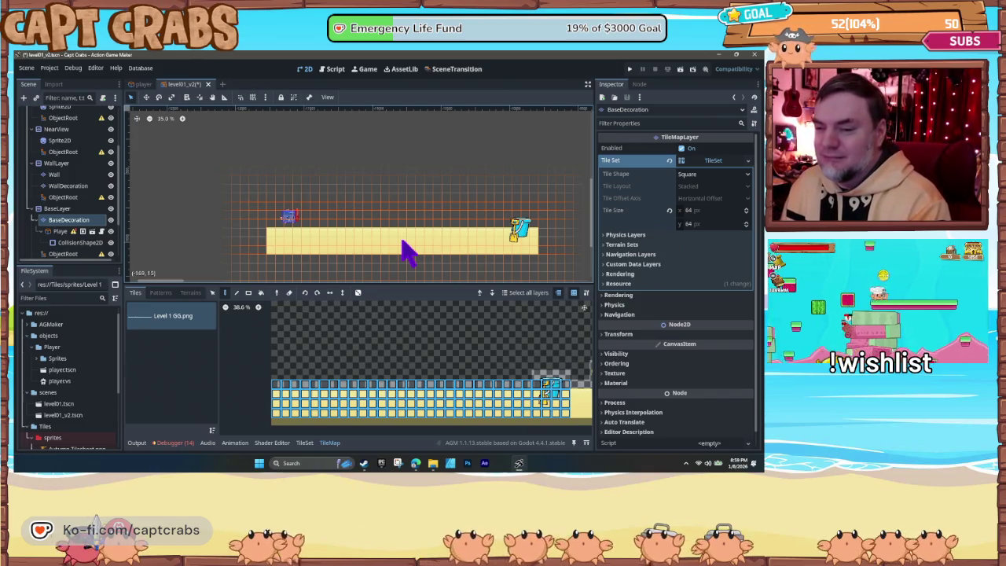
key(F5)
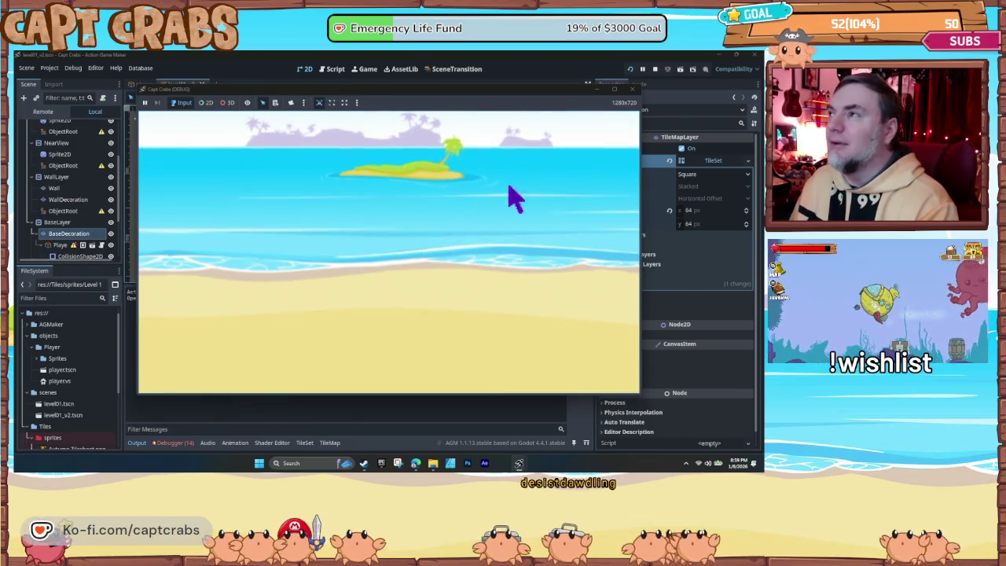
Step: Stop the test game, move the Player node under BaseLayer, and reselect BaseDecoration
click(633, 88)
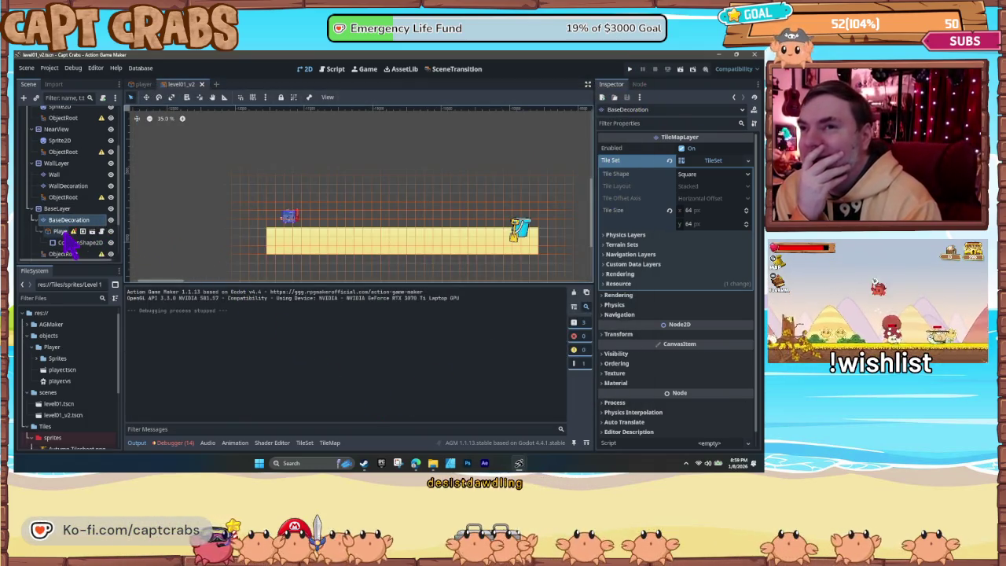
click(64, 238)
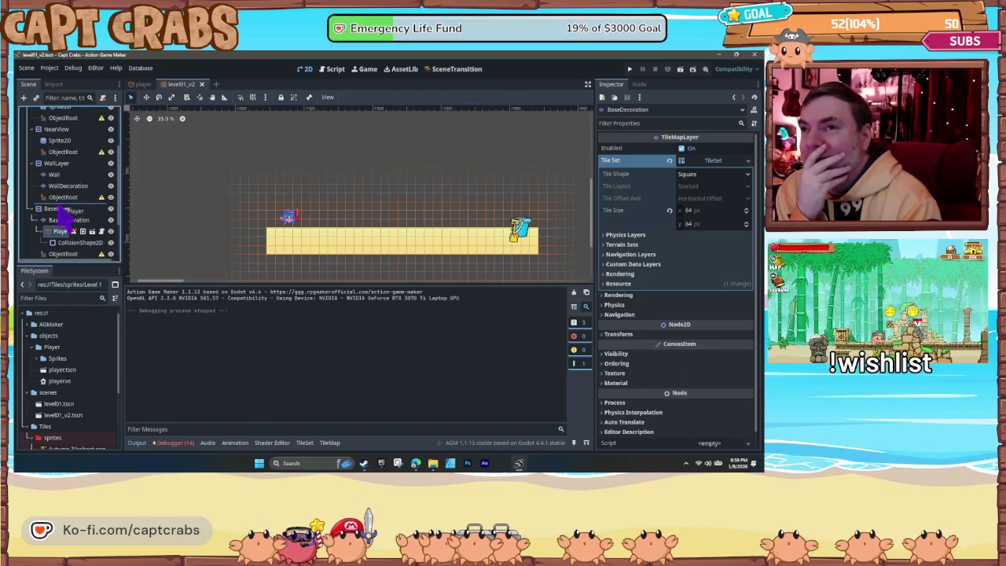
drag(59, 209, 62, 211)
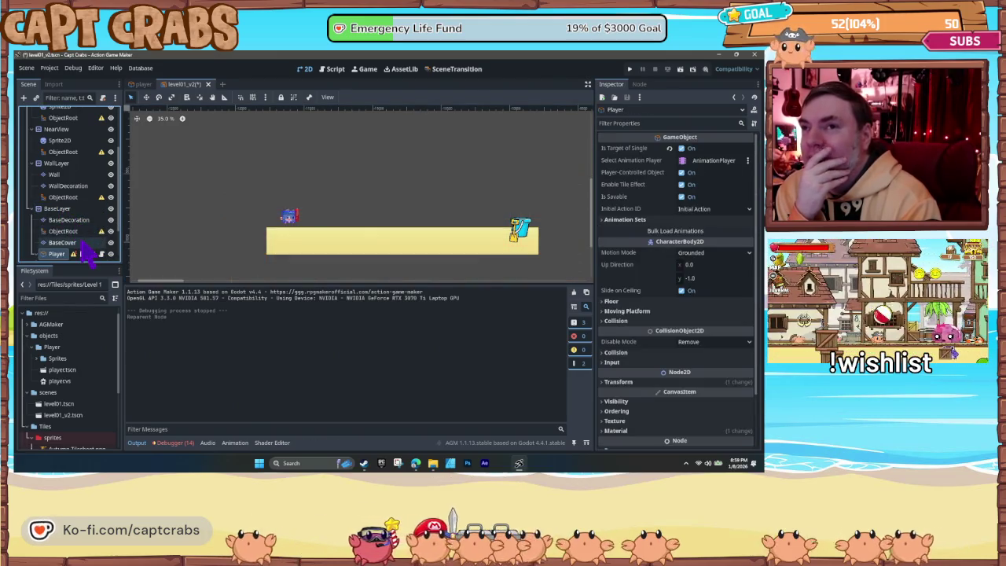
click(63, 211)
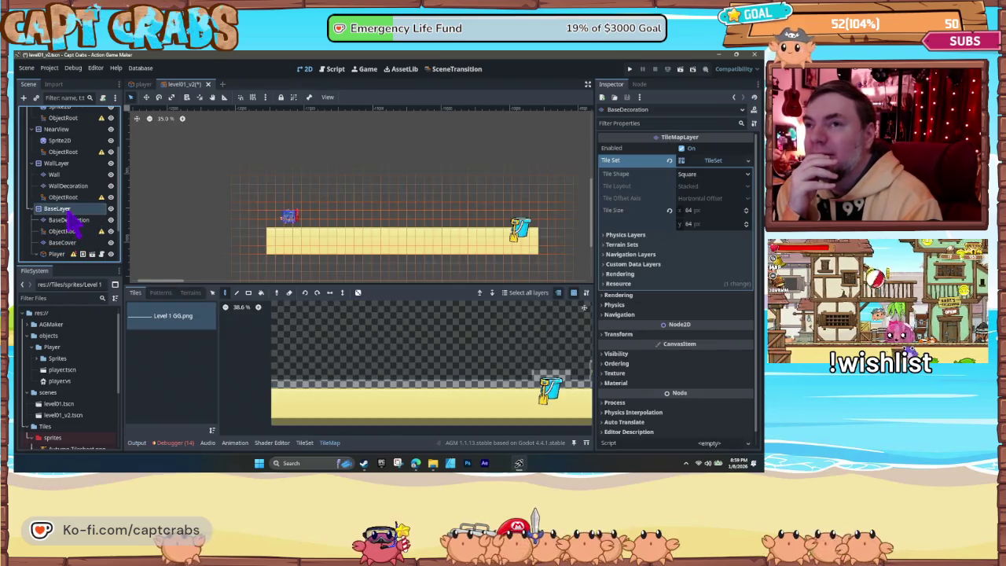
click(72, 221)
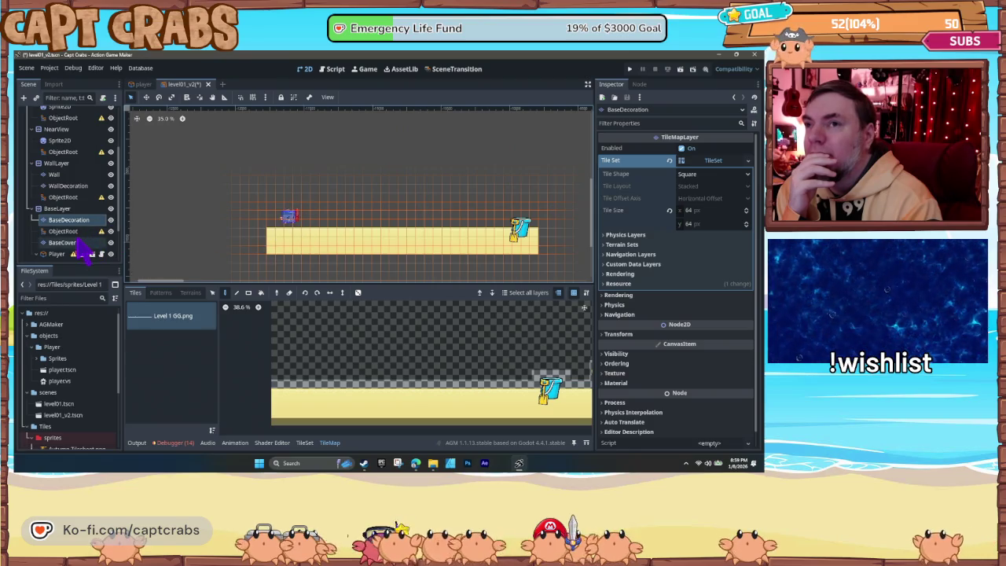
click(57, 209)
click(295, 227)
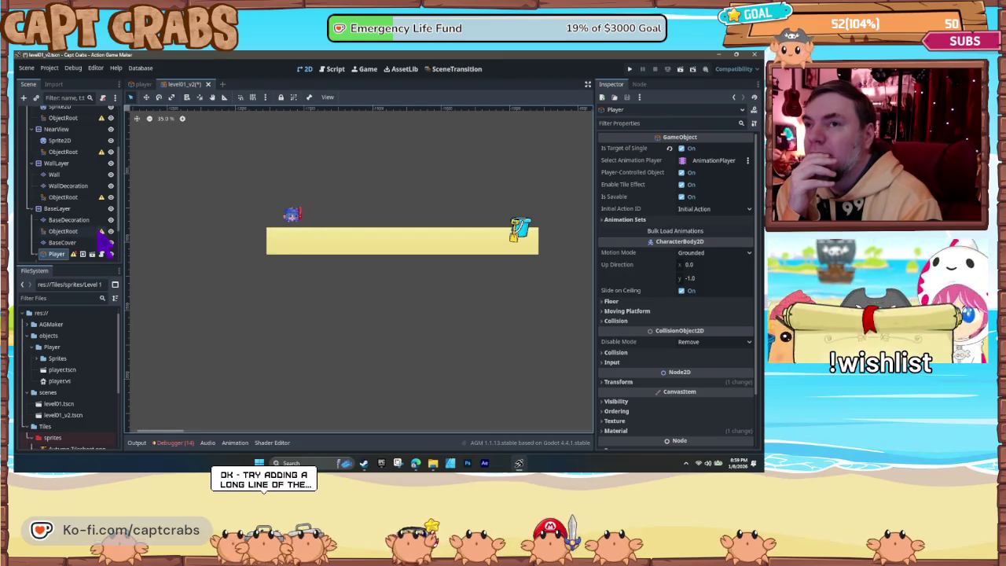
click(79, 221)
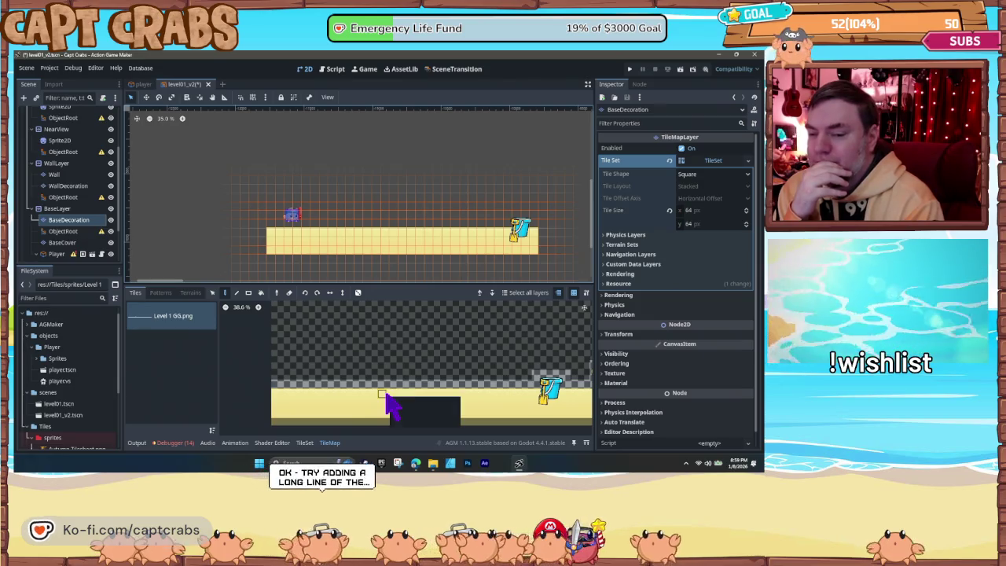
Step: Pick the sand tiles from the atlas, paint a long ground strip extending left and right, then test-run
mouse_move(283, 398)
mouse_down()
mouse_move(537, 431)
mouse_move(527, 431)
mouse_up()
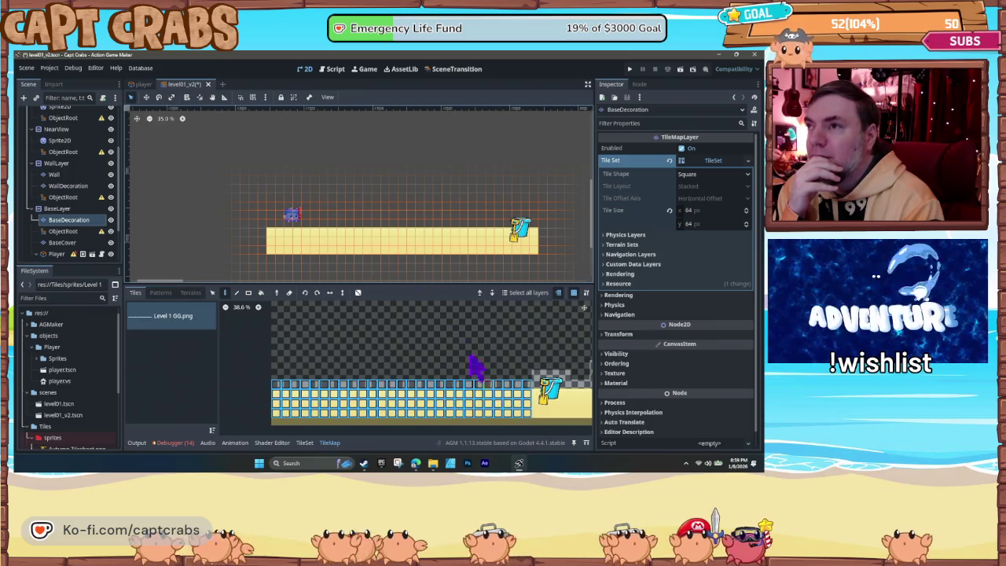
mouse_move(271, 243)
mouse_down()
mouse_move(258, 243)
mouse_move(441, 250)
mouse_up()
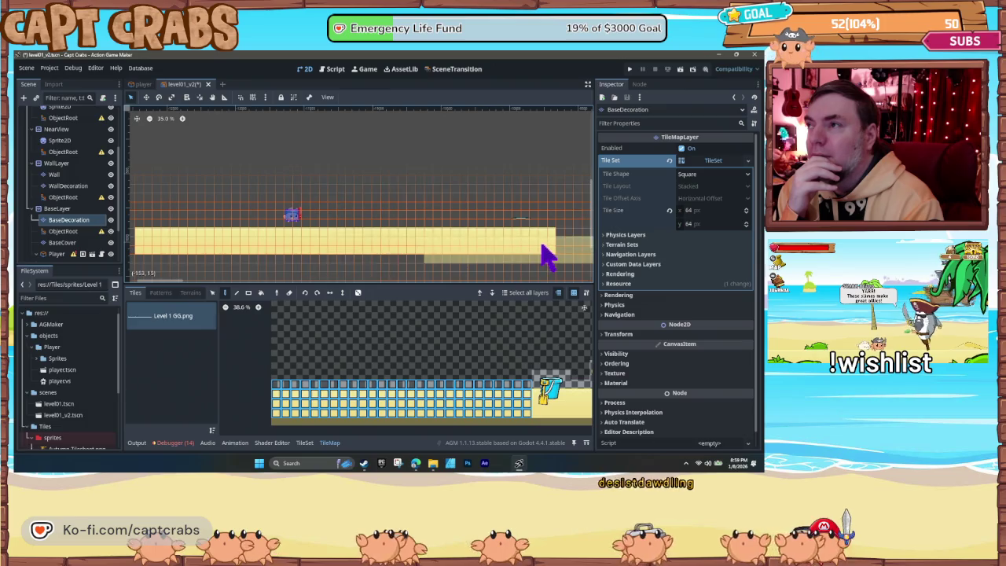
scroll(545, 258, right, 5)
click(409, 250)
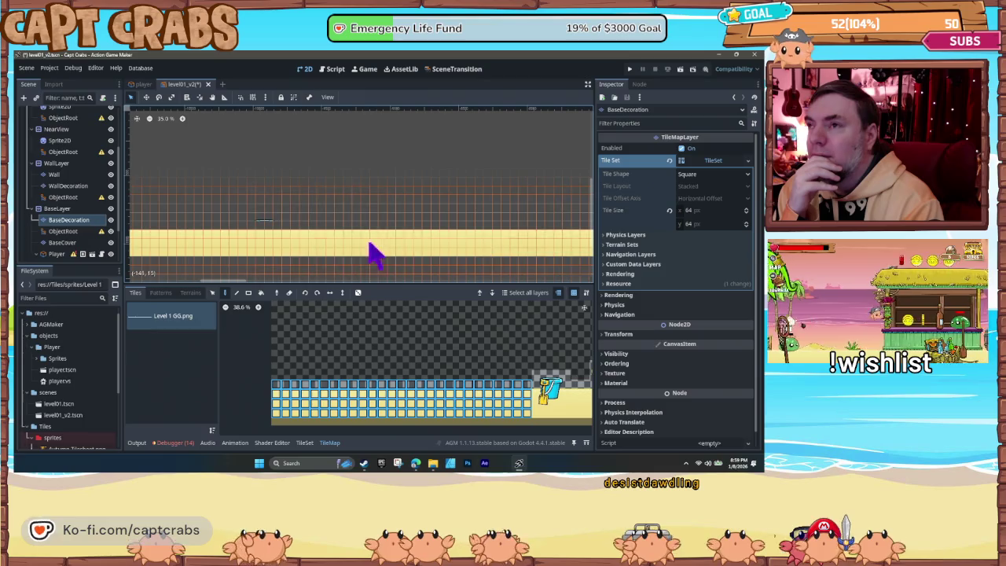
scroll(314, 252, left, 3)
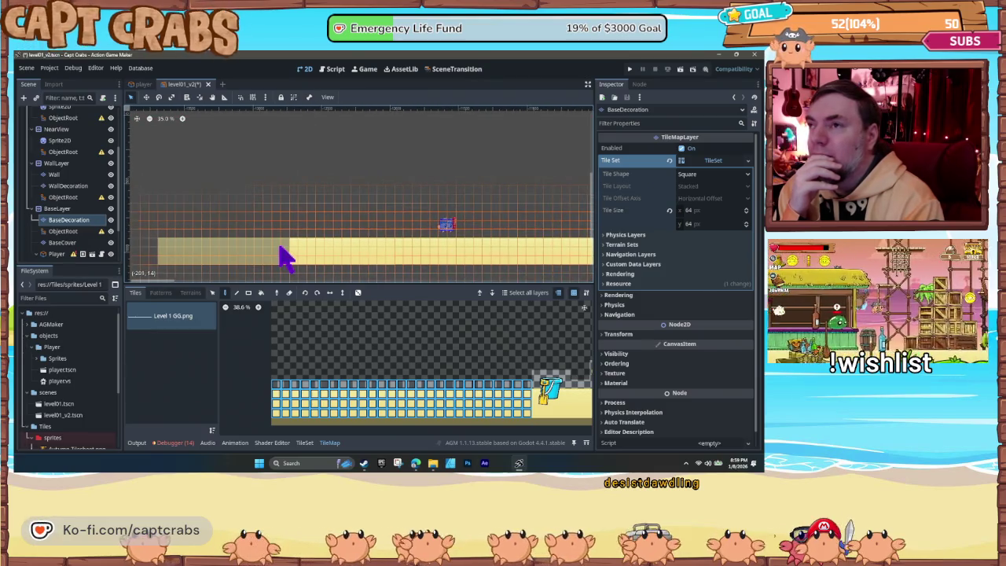
click(231, 256)
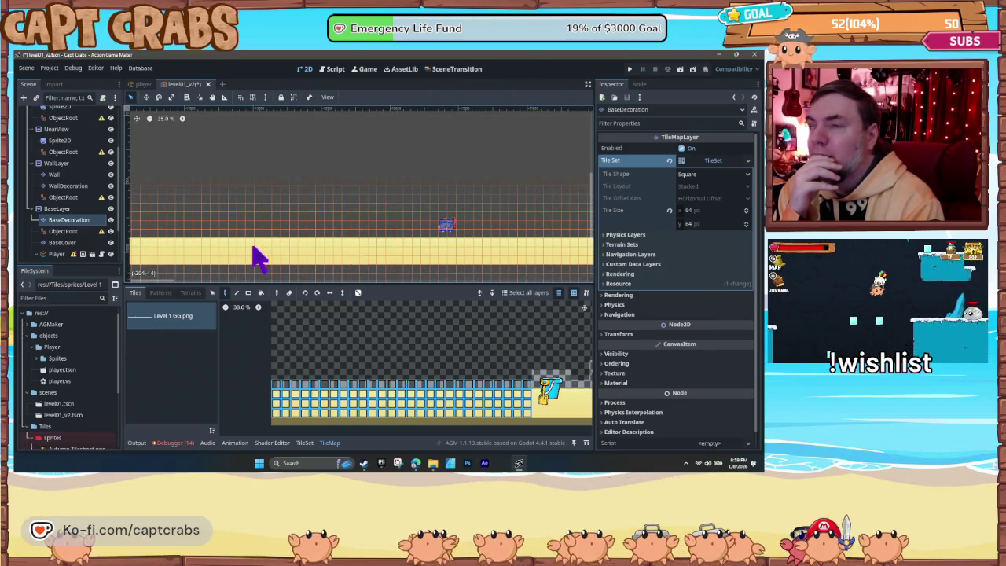
scroll(259, 260, left, 3)
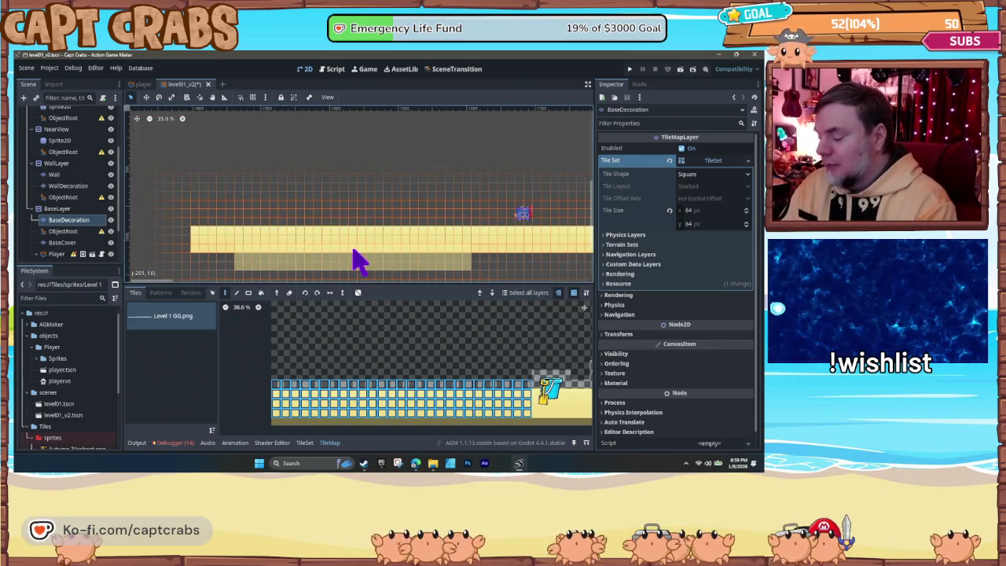
key(F5)
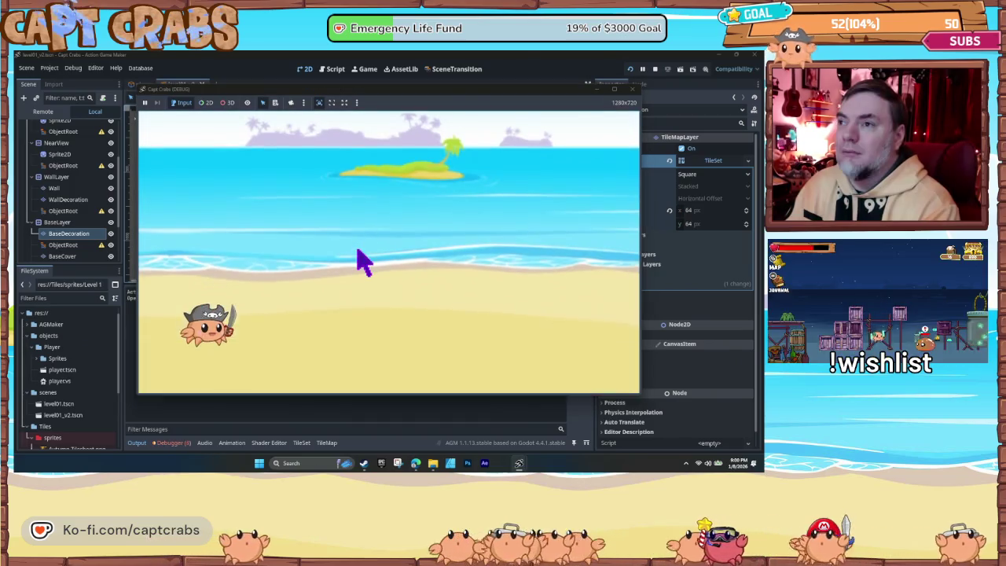
Step: Close the test game and open the TileSet editor for the BaseDecoration layer
click(634, 89)
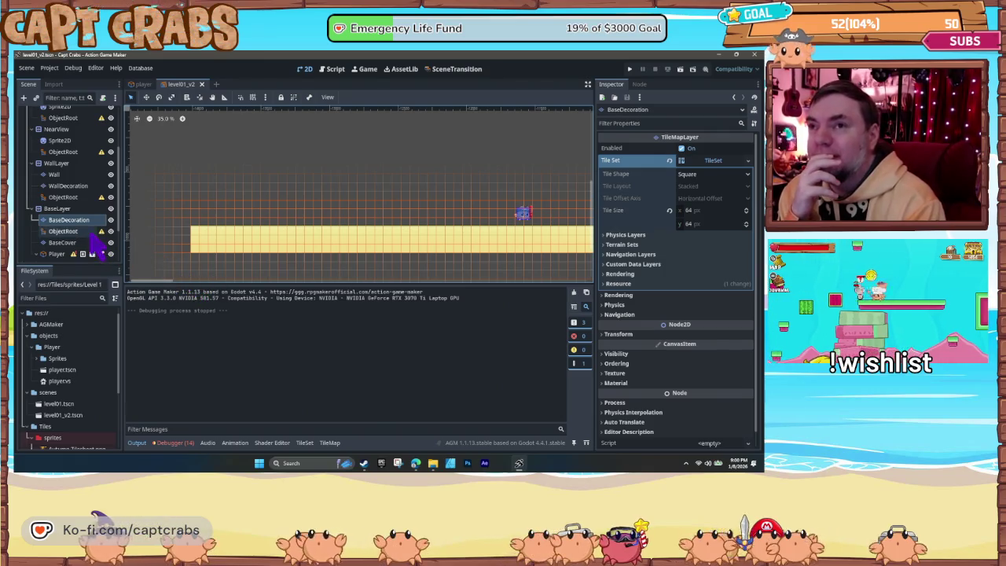
click(60, 210)
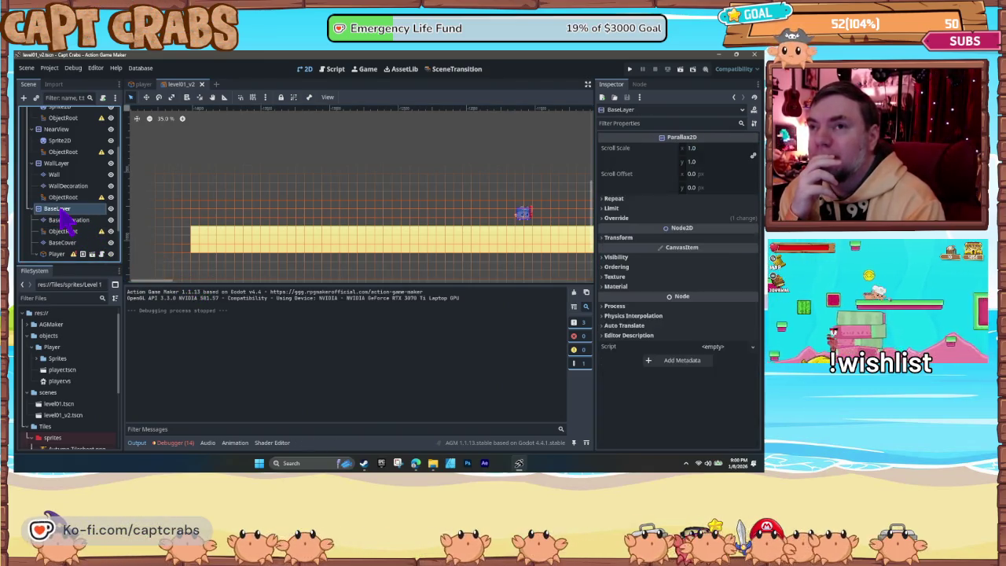
click(71, 221)
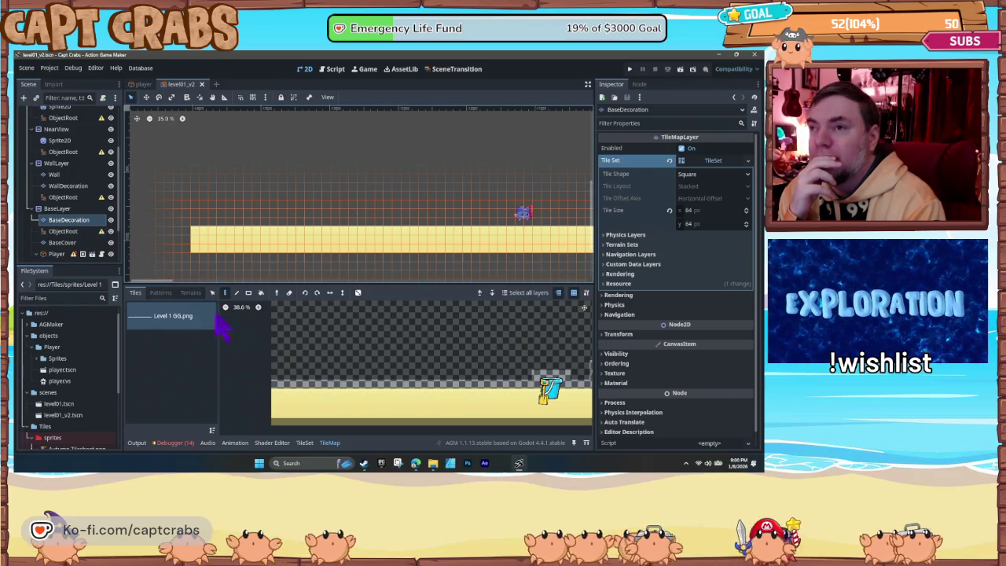
click(306, 445)
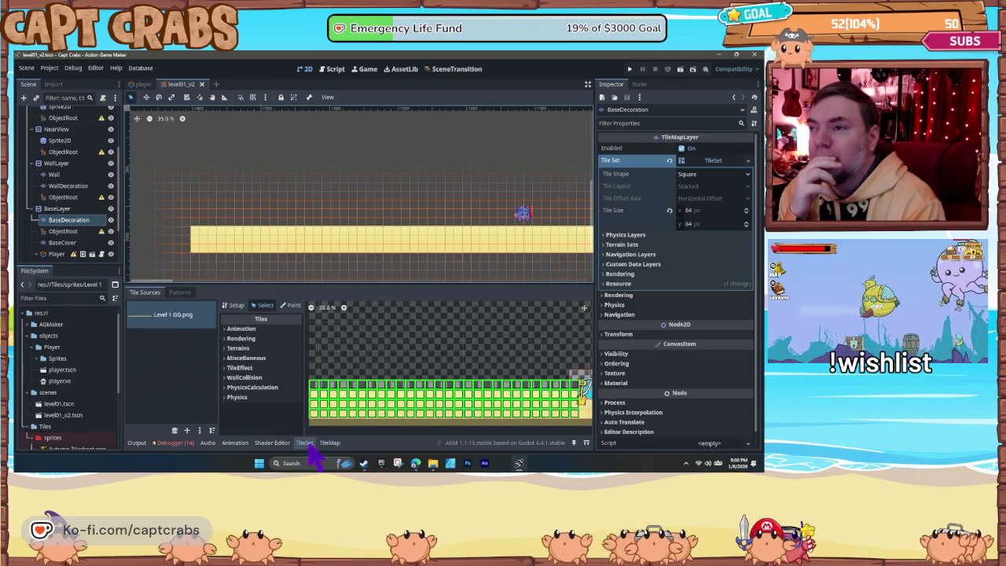
Step: Paint Physics Layer 0 collision onto the sand tiles and save level01_v2 with Ctrl+S
click(293, 306)
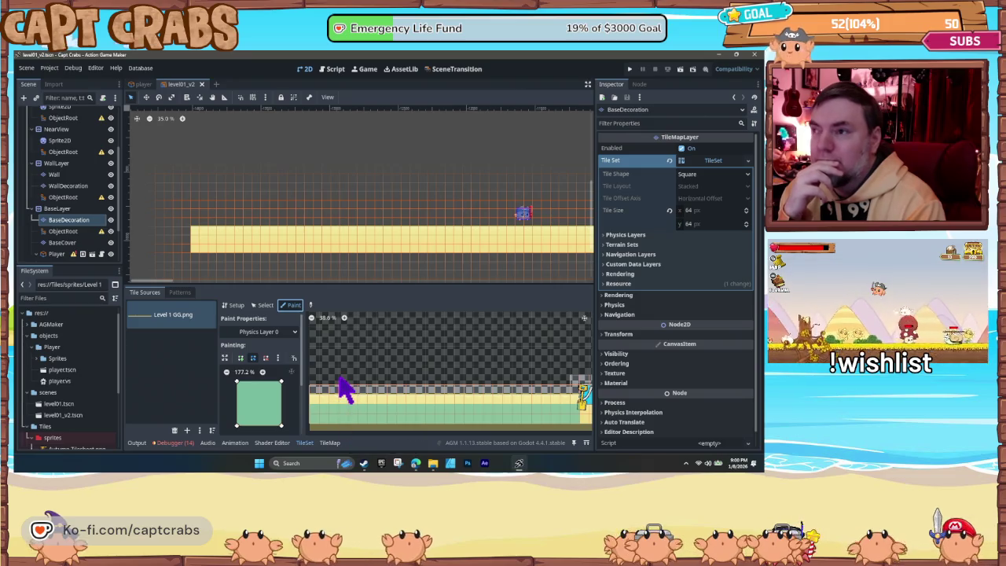
scroll(346, 389, down, 2)
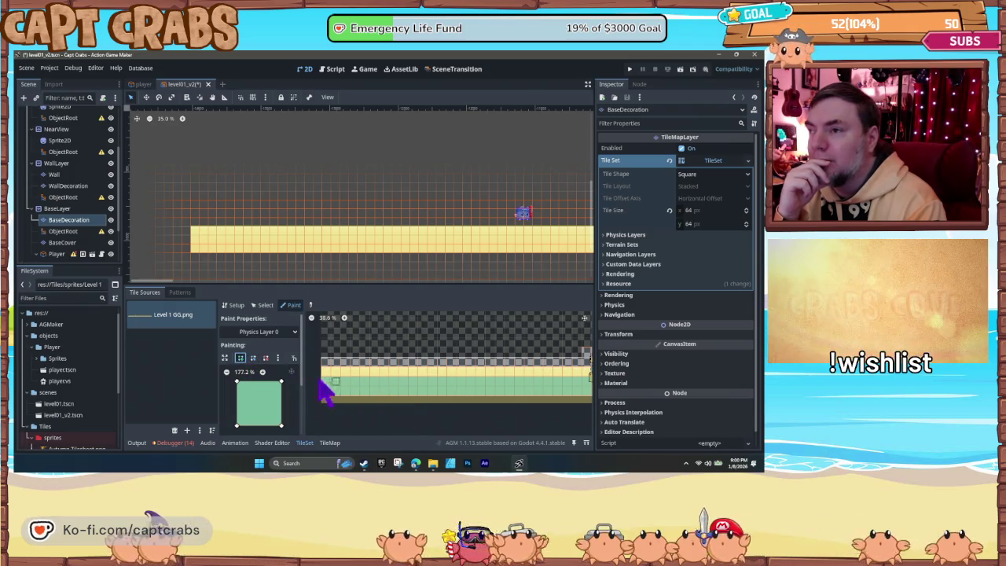
click(253, 358)
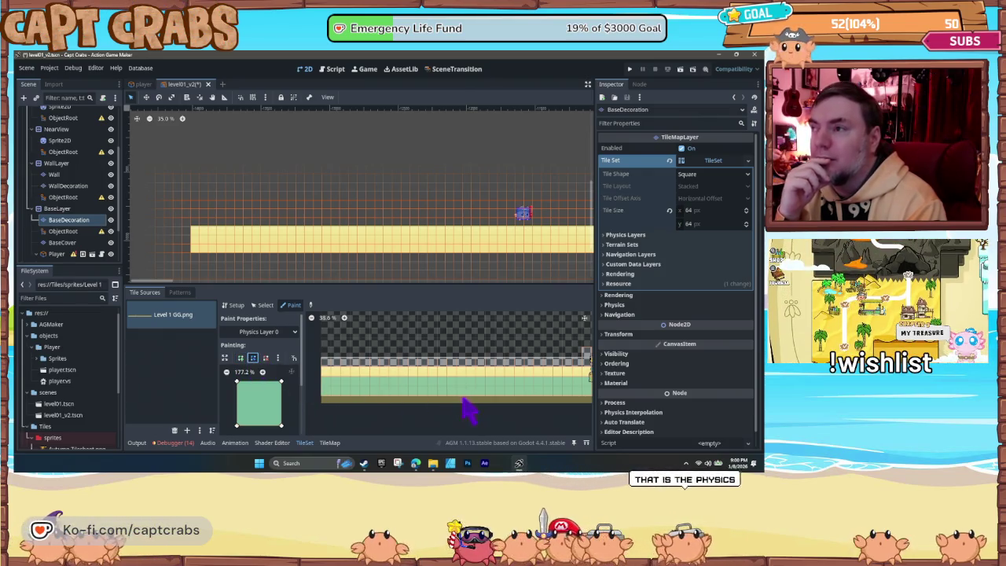
drag(470, 410, 314, 404)
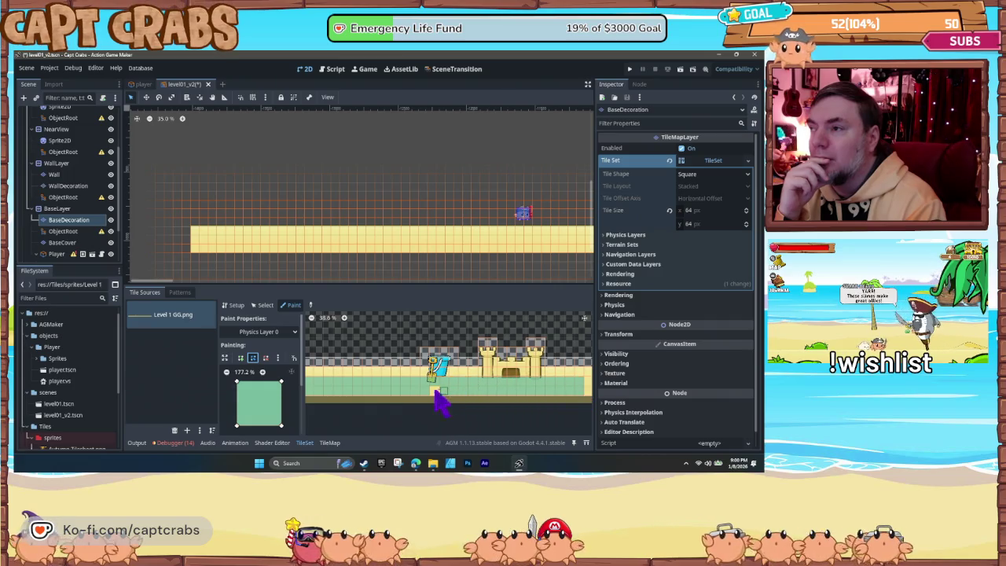
mouse_move(445, 395)
mouse_down()
mouse_move(424, 394)
mouse_move(575, 389)
mouse_up()
scroll(409, 393, right, 5)
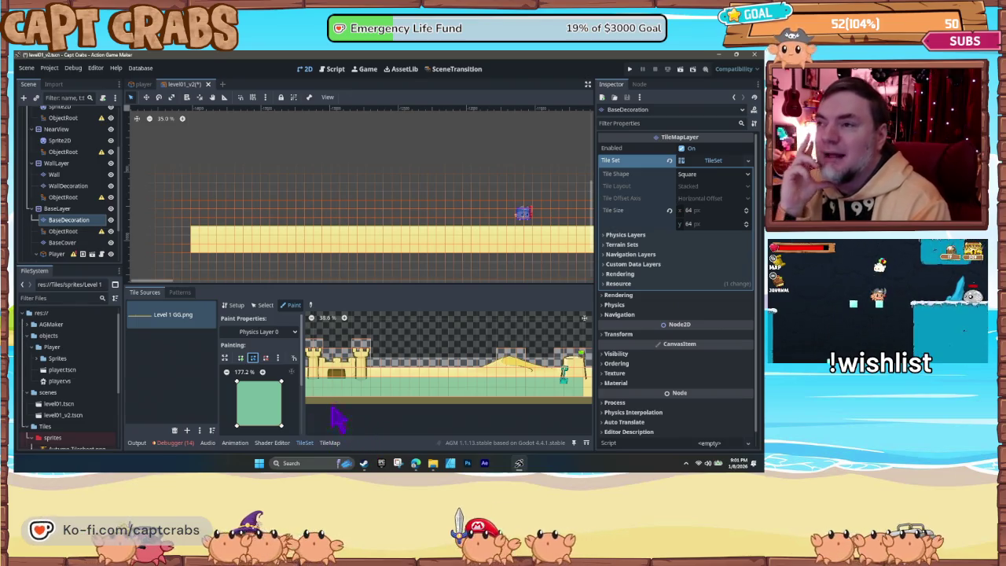
scroll(342, 413, left, 10)
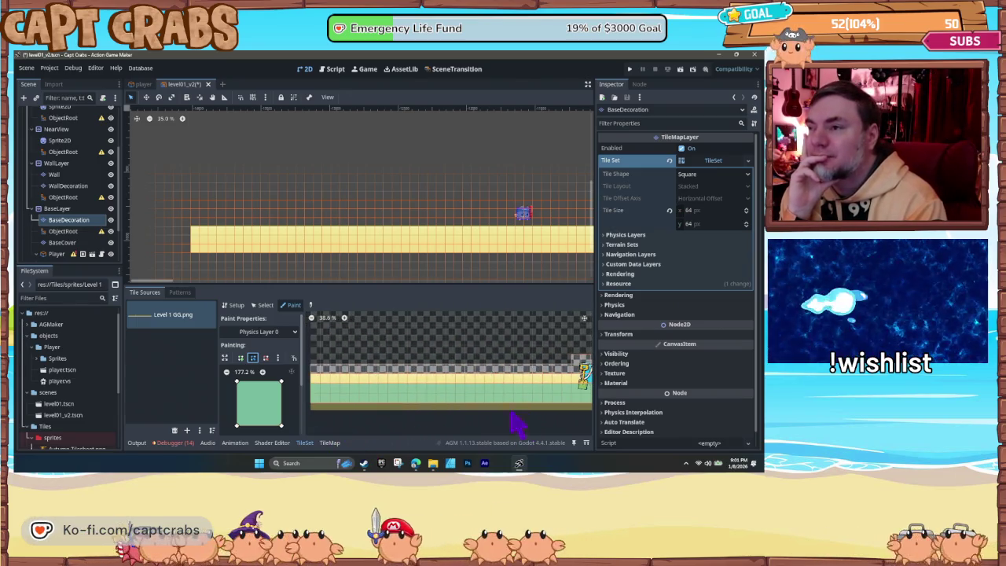
scroll(455, 421, left, 3)
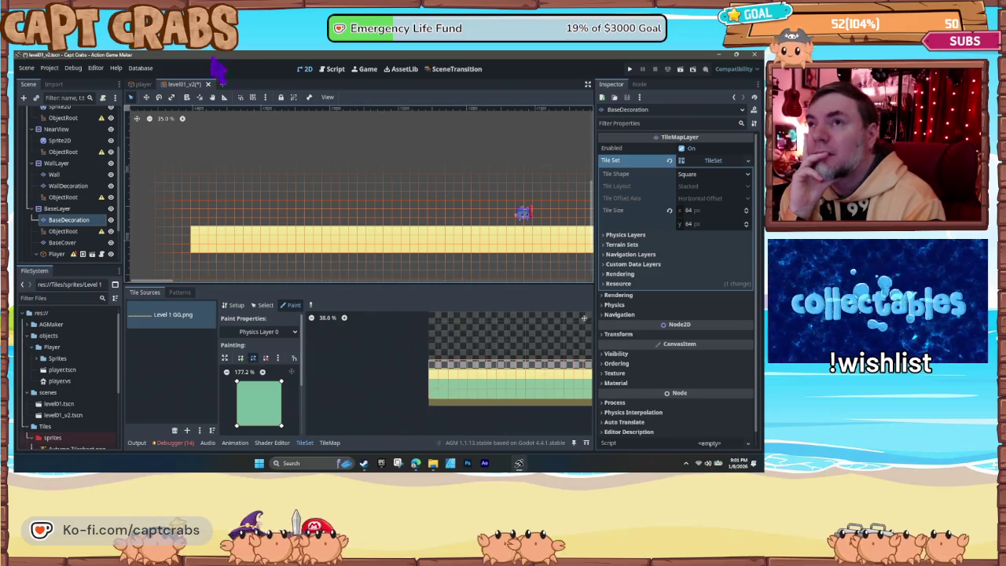
key(ctrl+s)
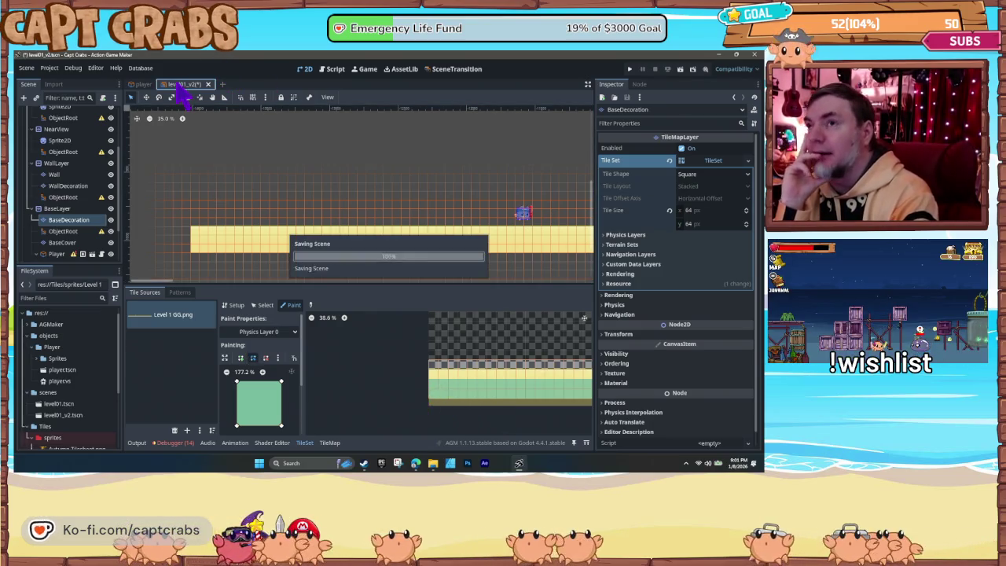
Step: Open scenes/level01.tscn from Open Recent and pan around its level
click(29, 69)
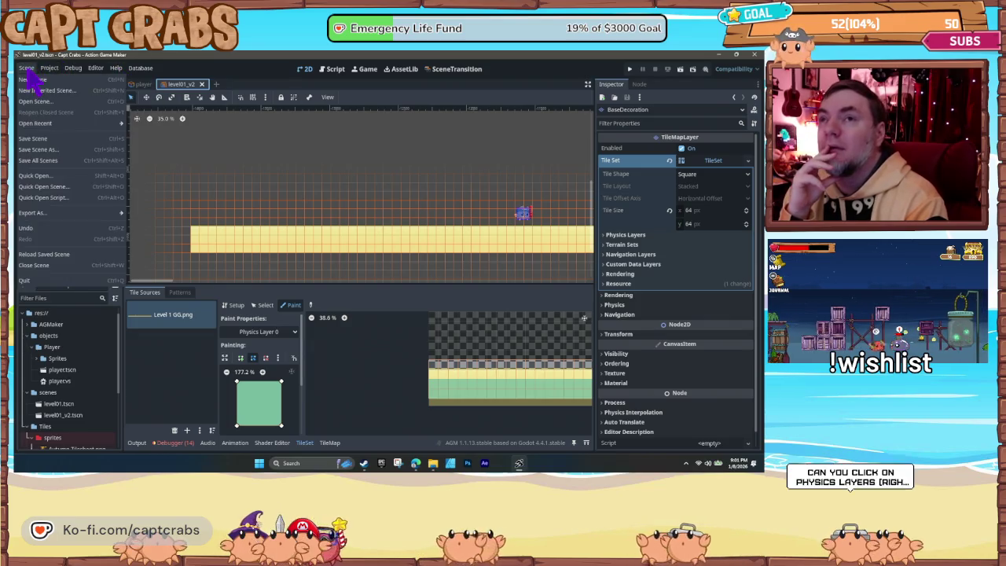
mouse_move(71, 123)
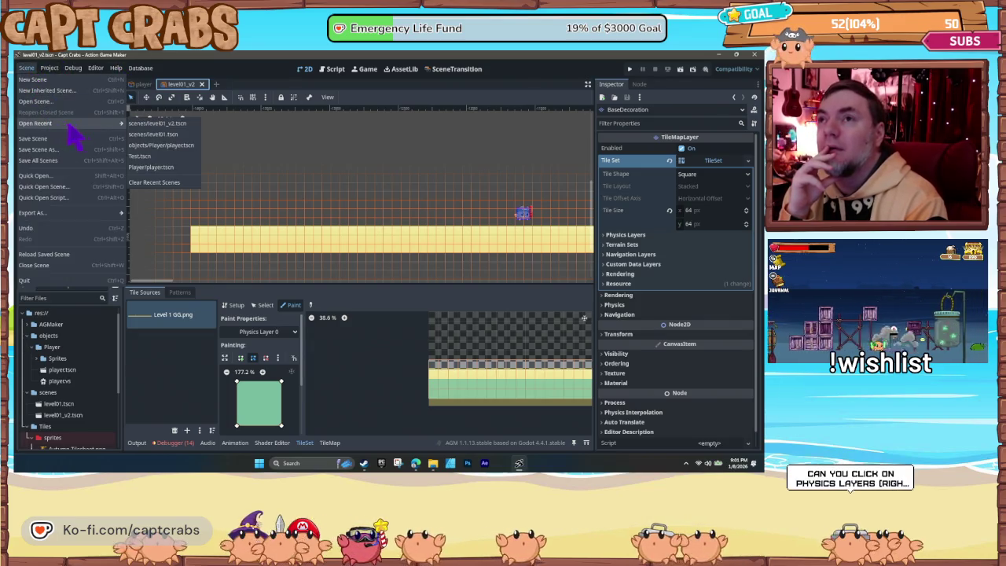
click(183, 134)
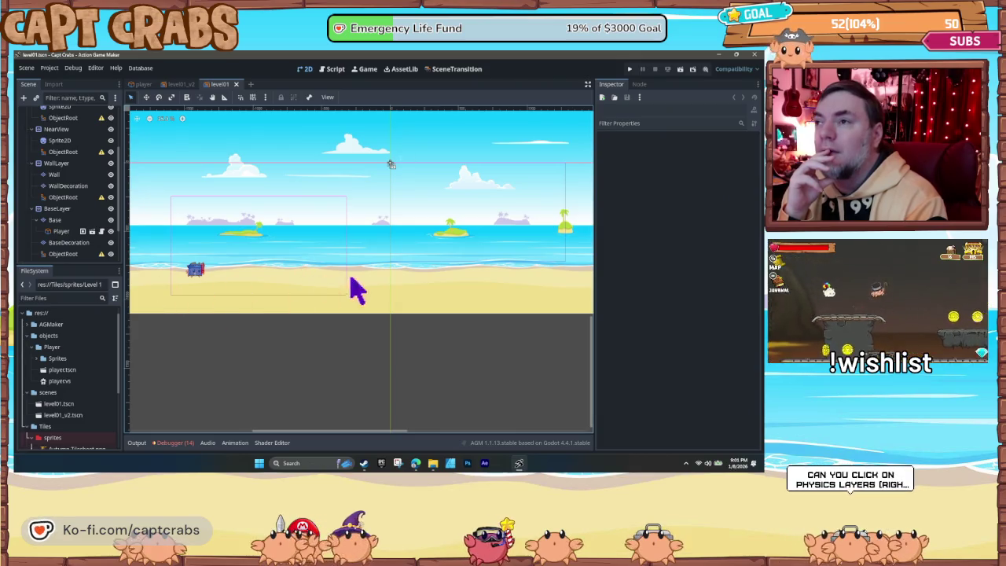
drag(348, 288, 165, 315)
drag(490, 292, 551, 271)
scroll(472, 276, left, 5)
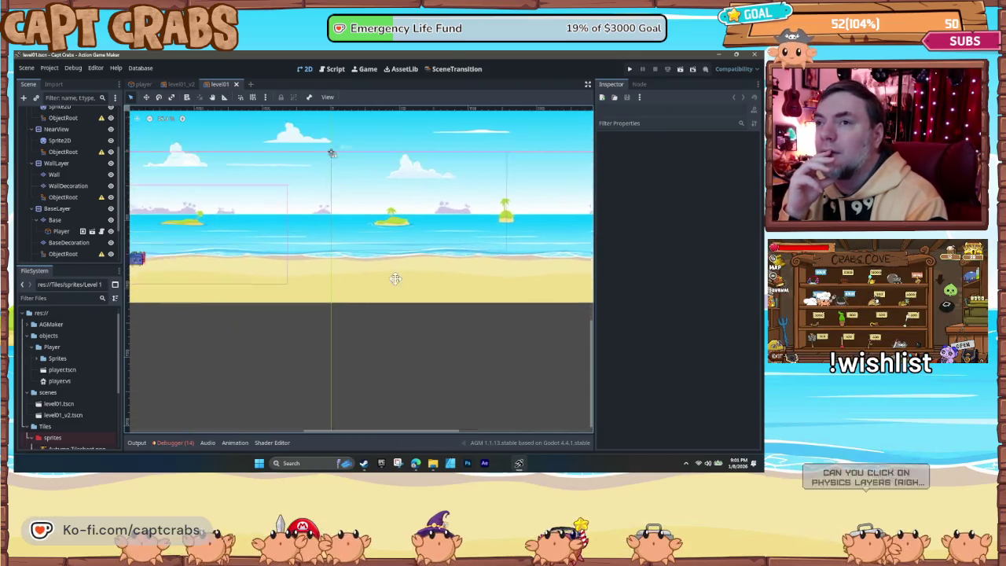
scroll(71, 204, down, 1)
Step: Inspect level01's BaseLayer, Base, Player, BaseDecoration and ObjectRoot nodes
click(57, 191)
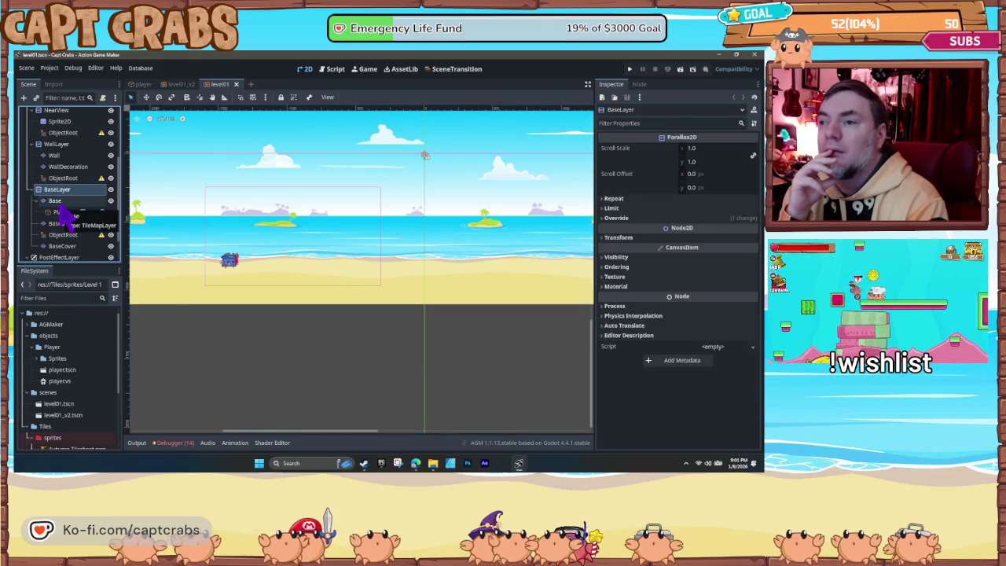
click(60, 206)
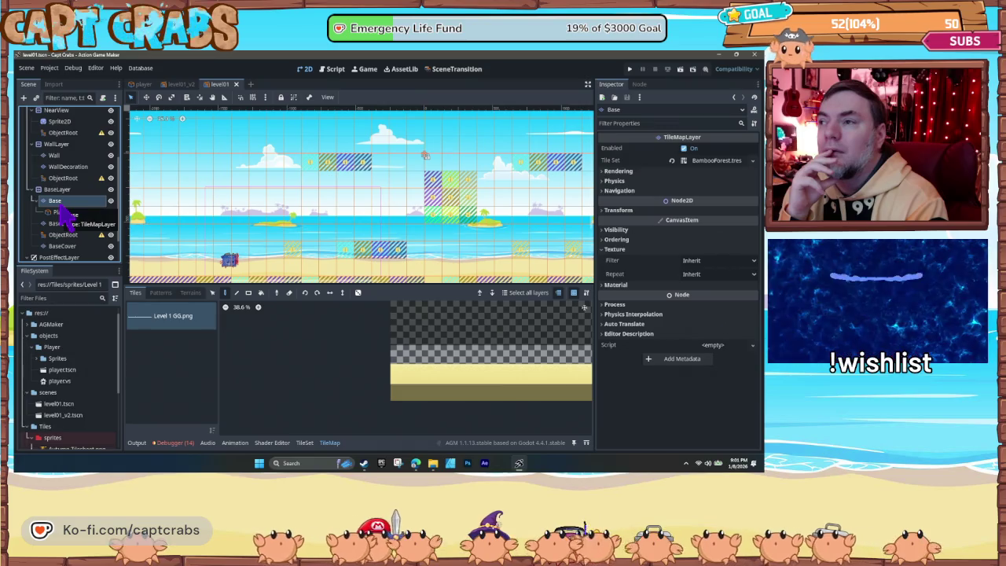
click(61, 212)
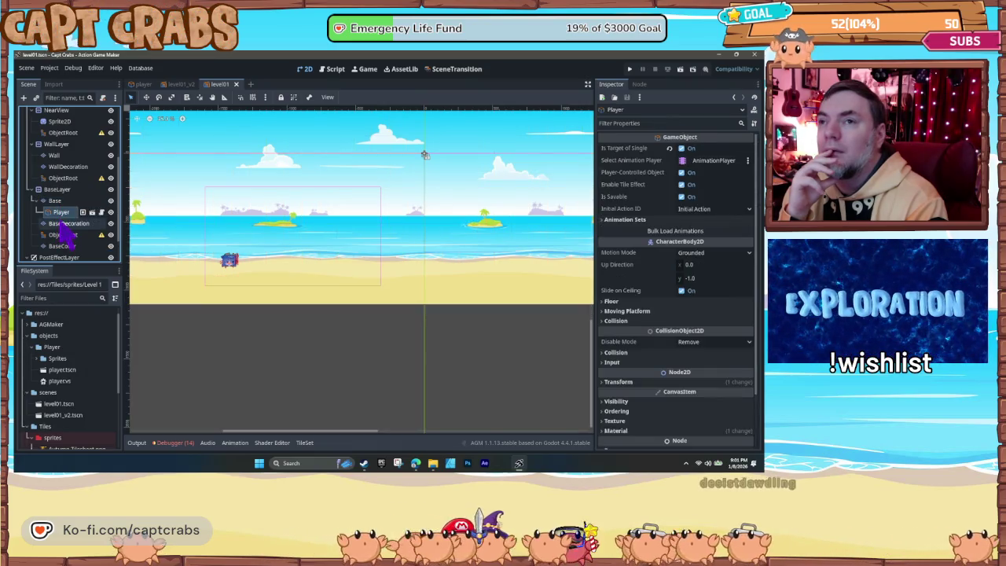
click(57, 204)
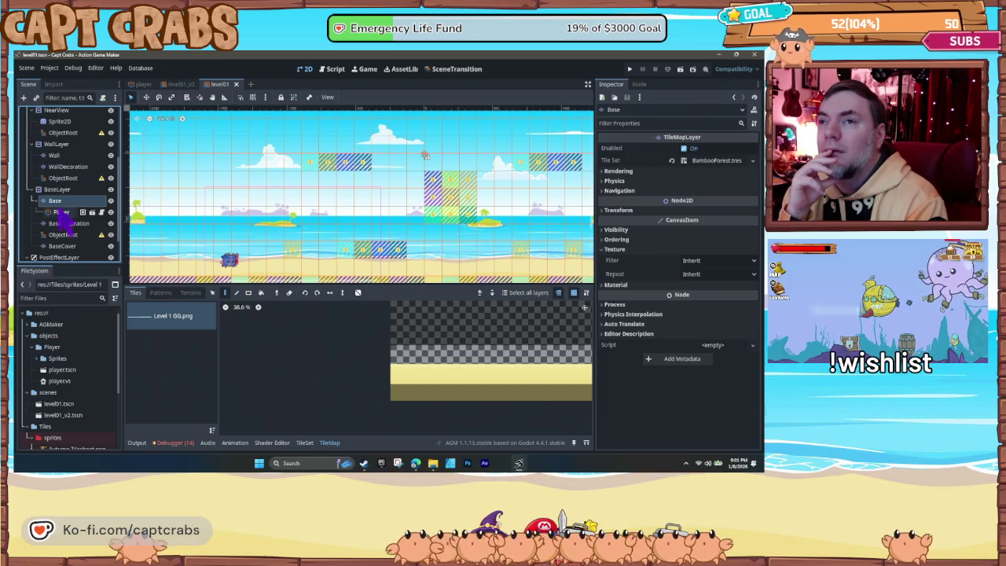
click(63, 215)
click(67, 225)
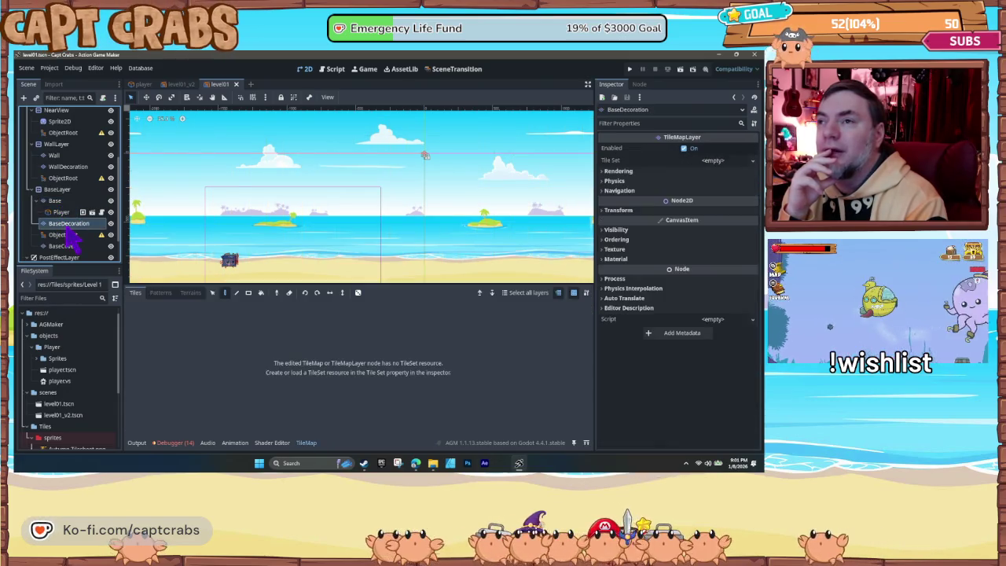
click(64, 235)
click(57, 202)
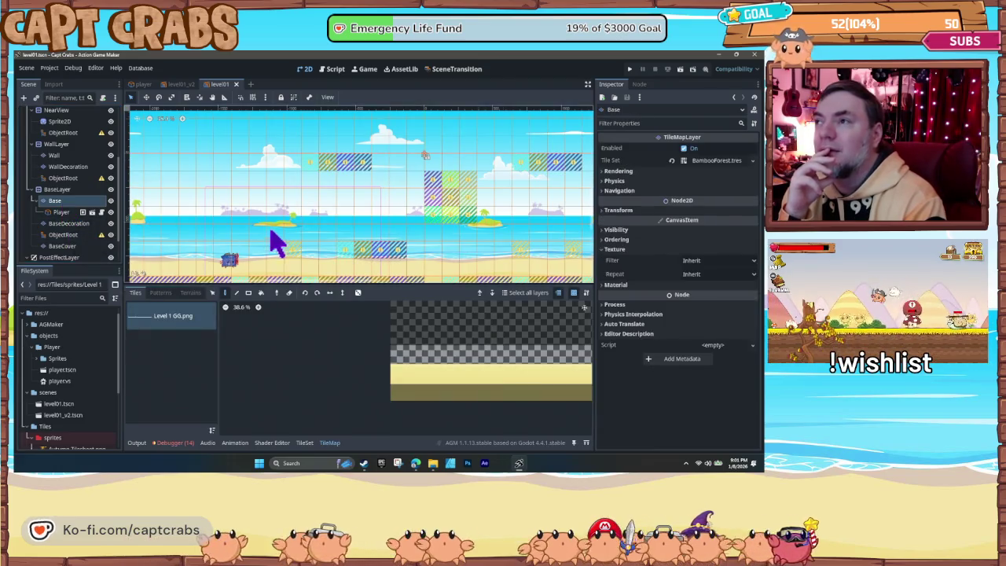
scroll(275, 246, down, 1)
scroll(276, 247, down, 1)
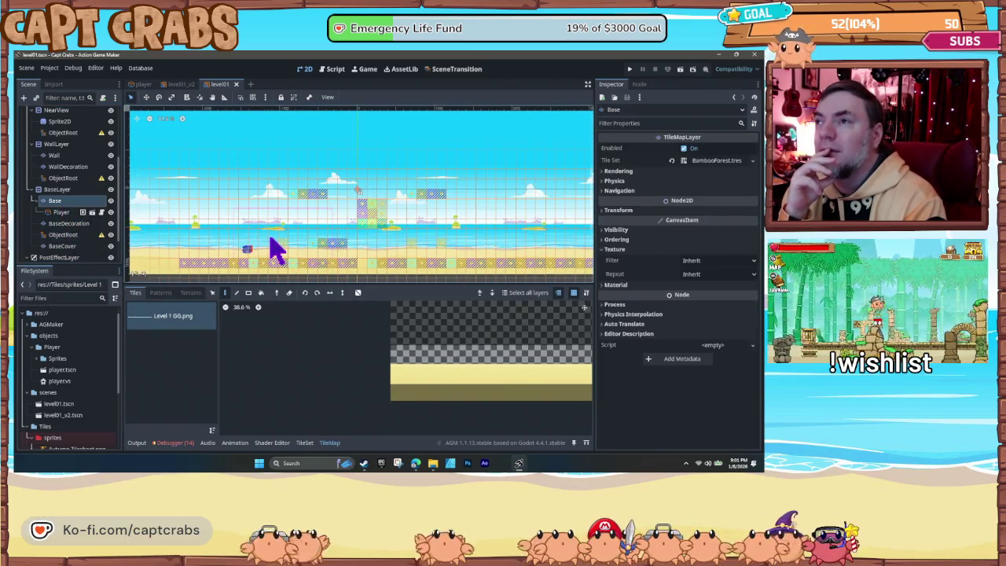
scroll(275, 249, up, 1)
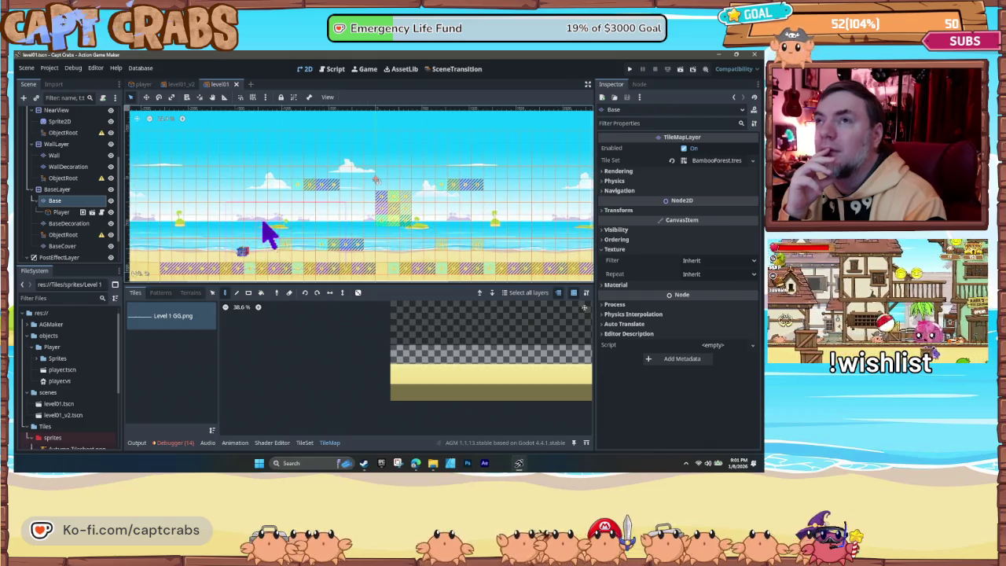
Step: Switch back to the level01_v2 scene tab
click(182, 85)
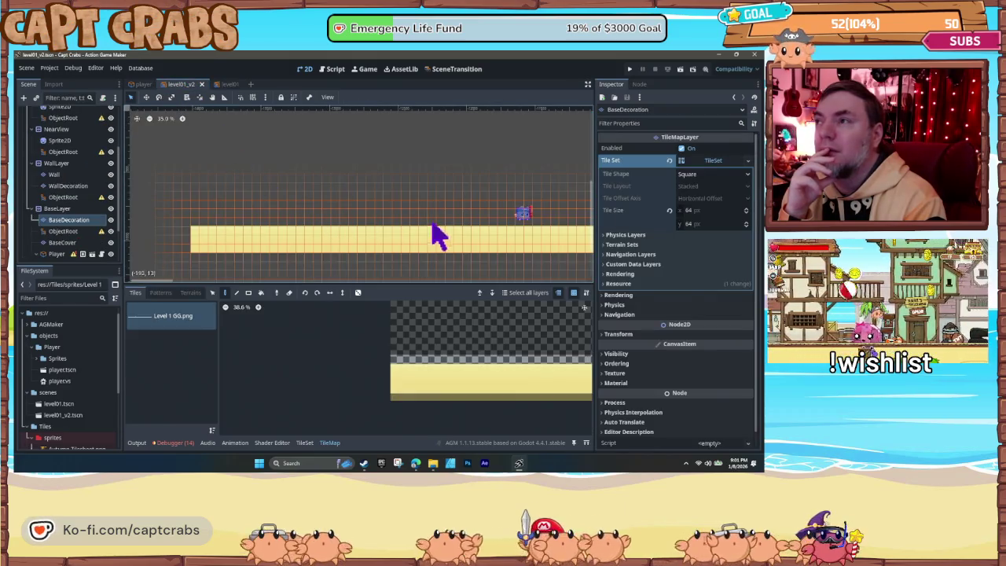
scroll(461, 228, down, 1)
scroll(330, 161, up, 1)
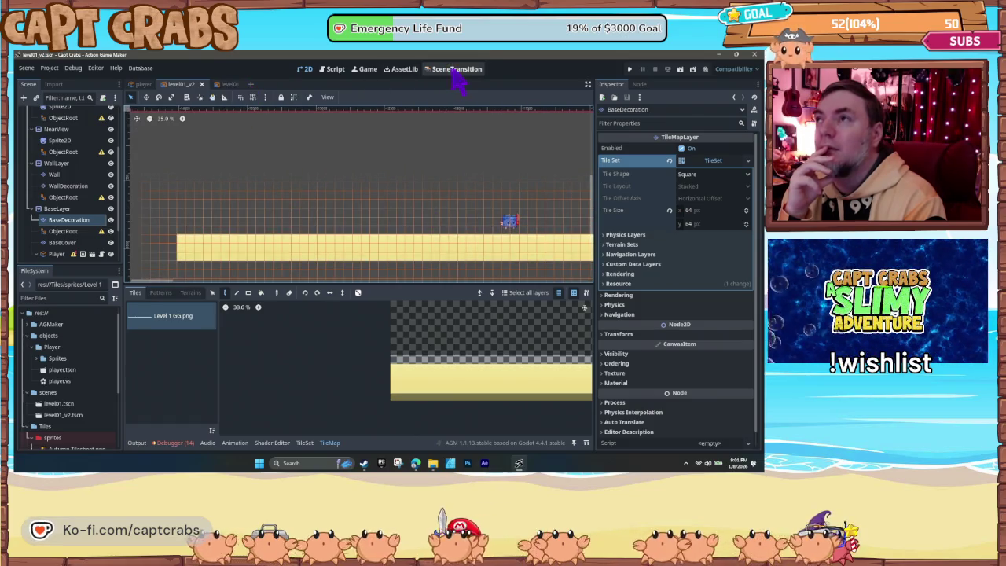
Step: Set level01_v2 as the start scene in the SceneTransition graph
click(458, 70)
click(371, 243)
right_click(368, 236)
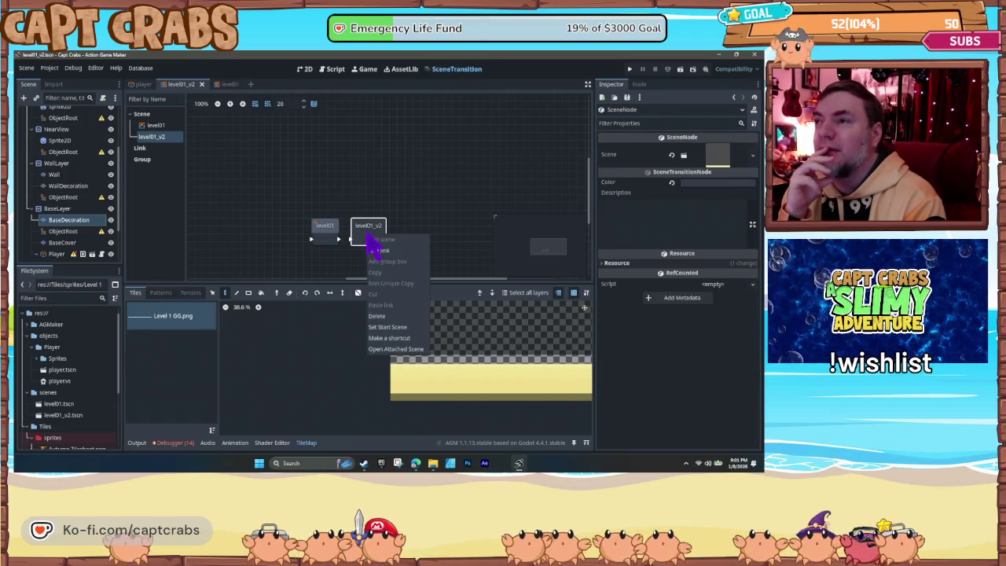
click(401, 327)
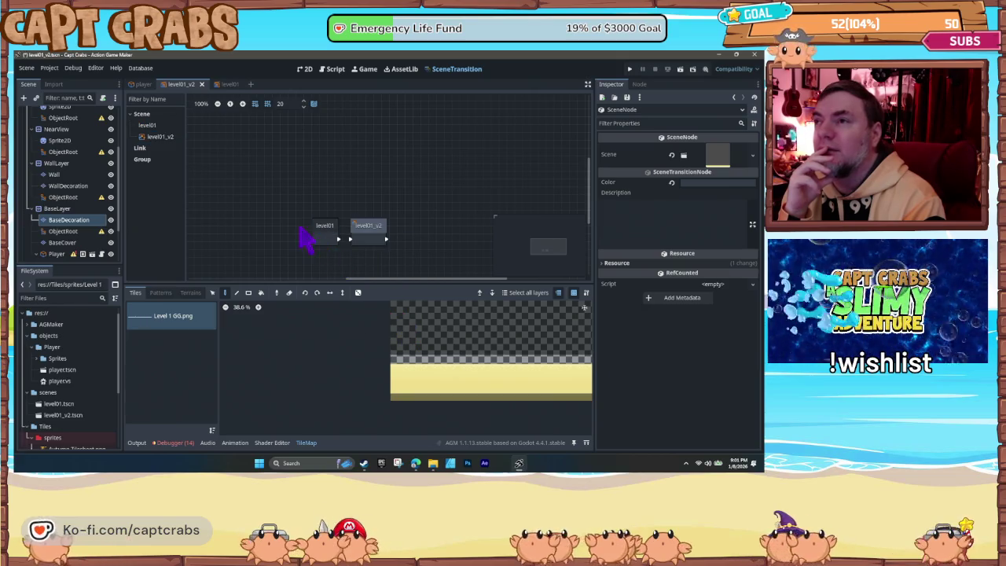
Step: Run the game with F5 to test the level, then stop it
key(F5)
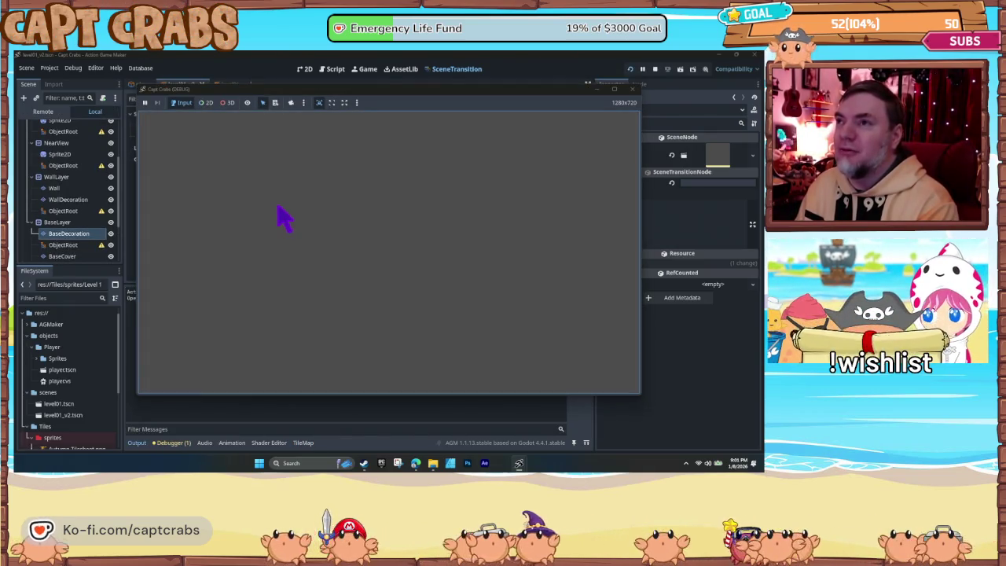
click(634, 90)
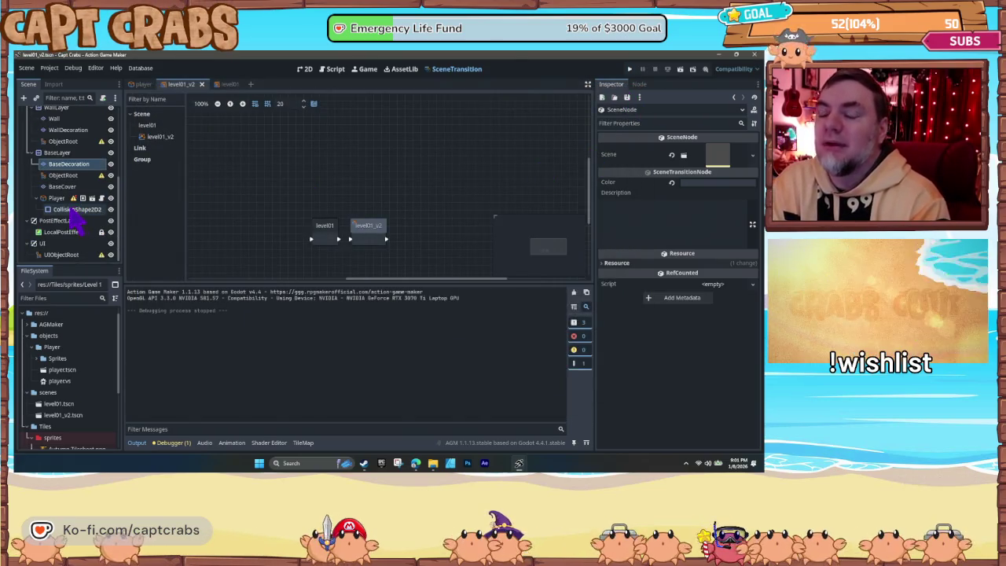
scroll(63, 220, up, 5)
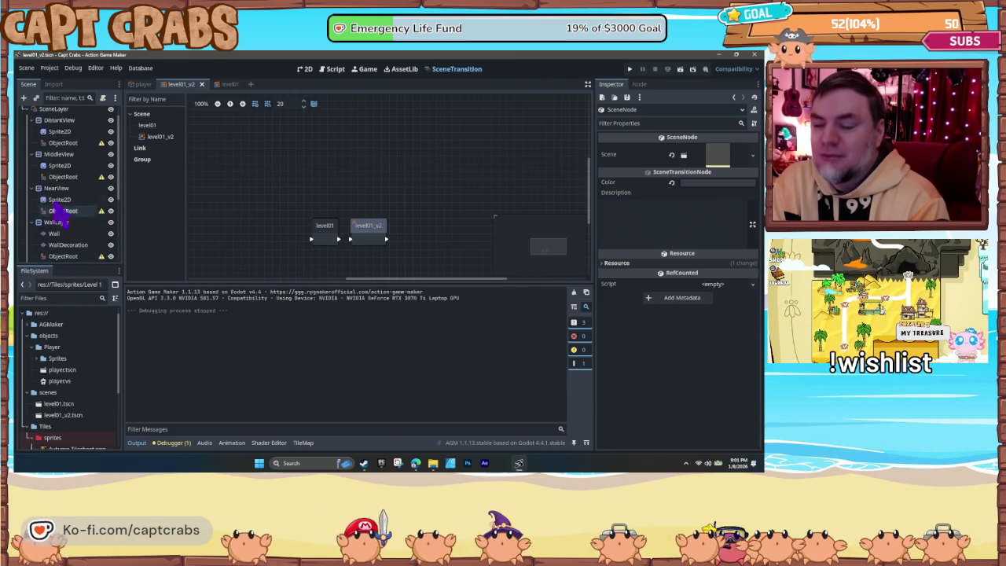
Step: Add a Camera2D child to GameScene via a 'cam' search, then test-run and close the game
right_click(54, 115)
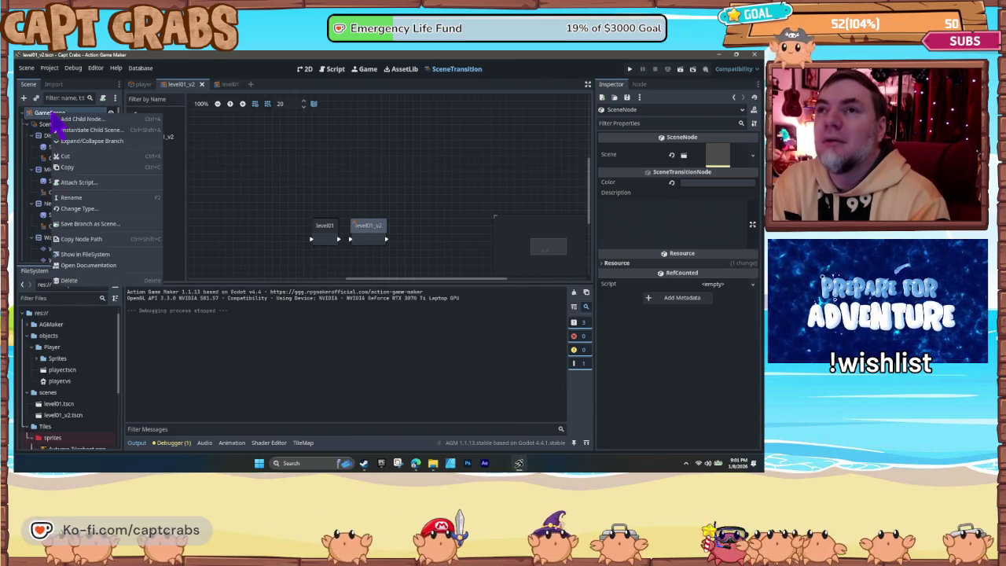
click(78, 120)
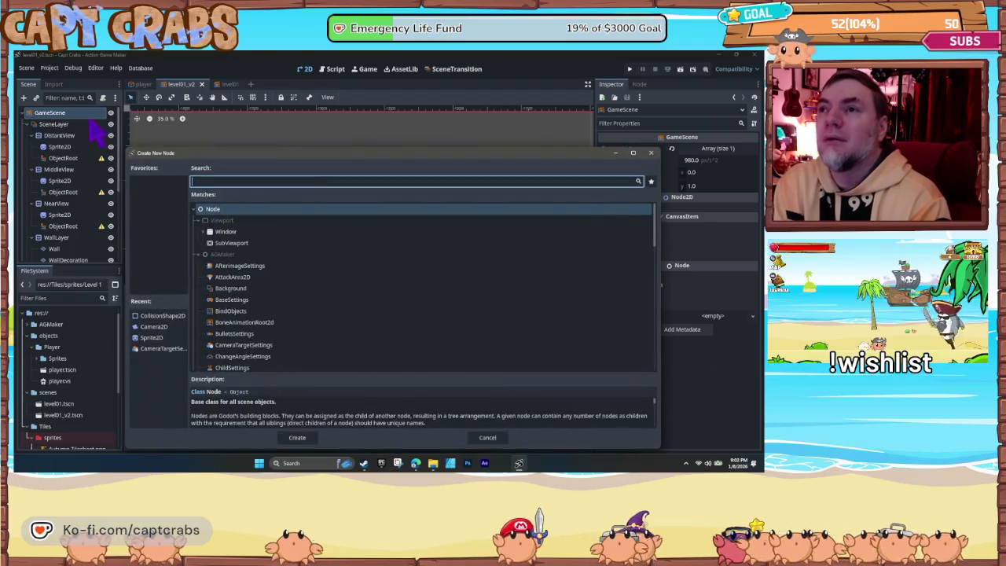
text(cam)
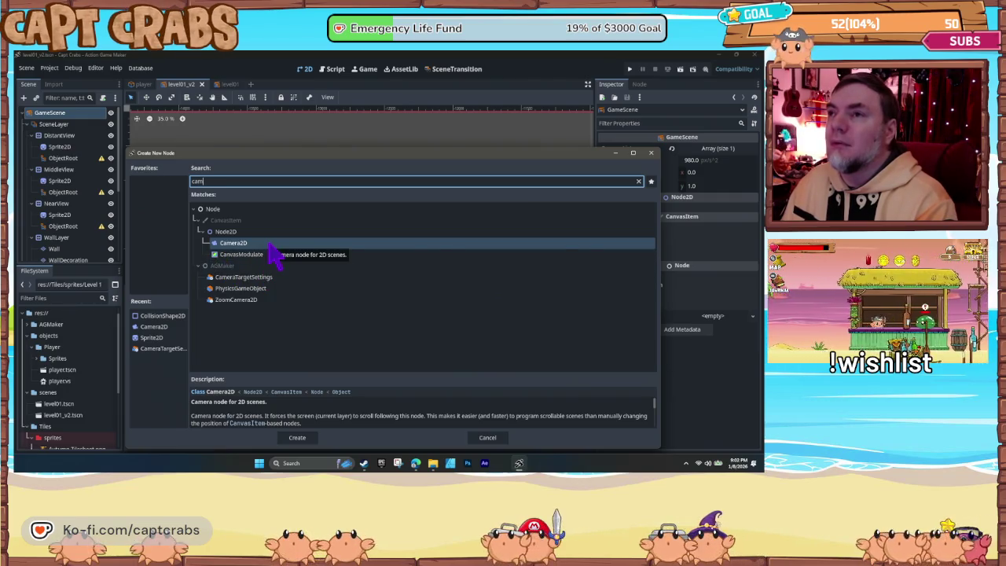
double_click(269, 243)
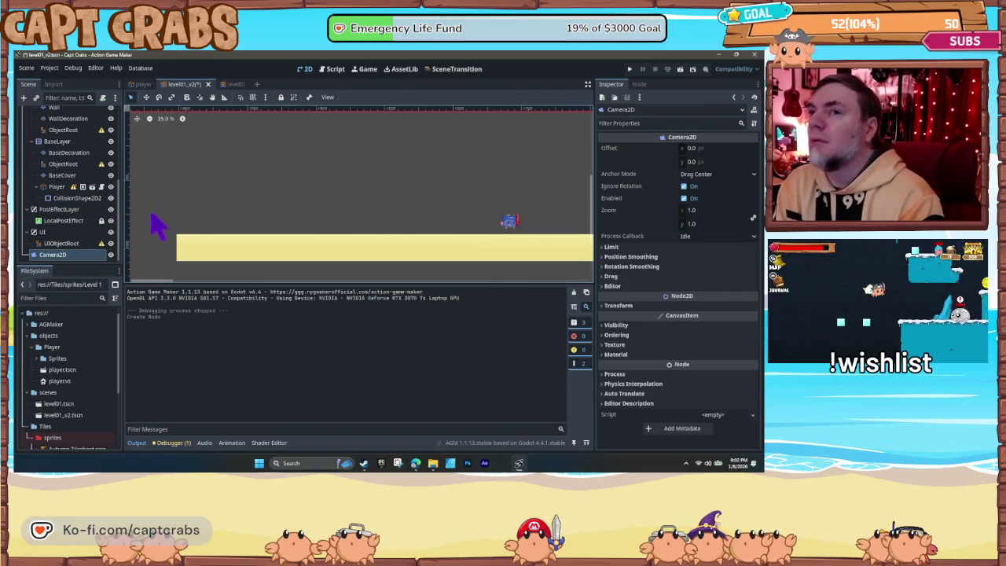
click(68, 260)
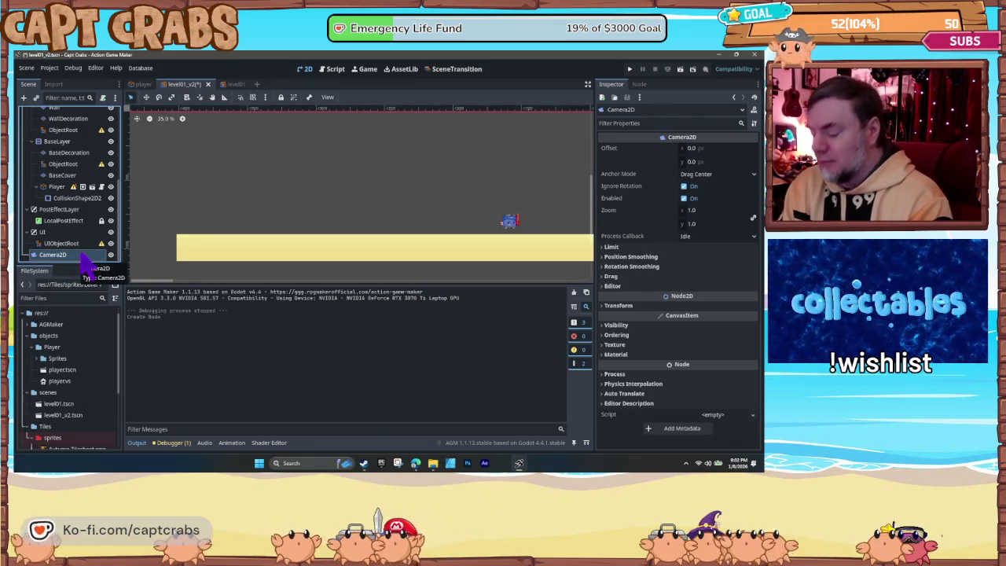
key(F5)
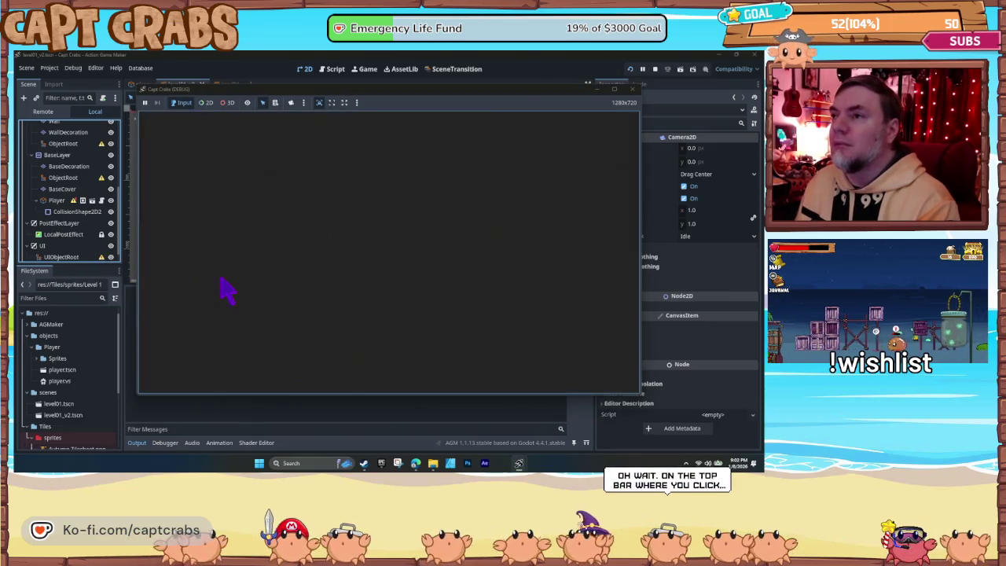
click(632, 89)
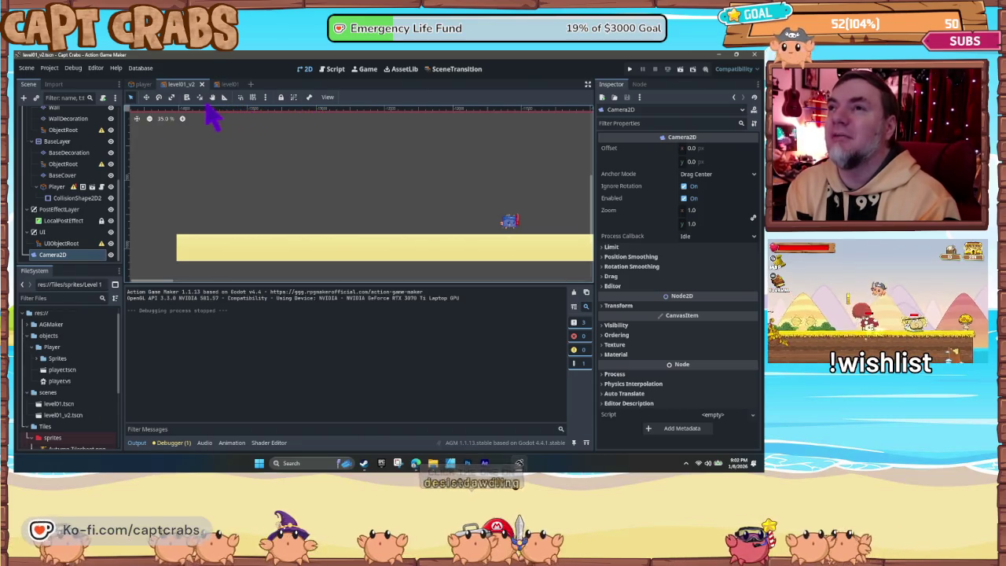
click(145, 85)
click(182, 84)
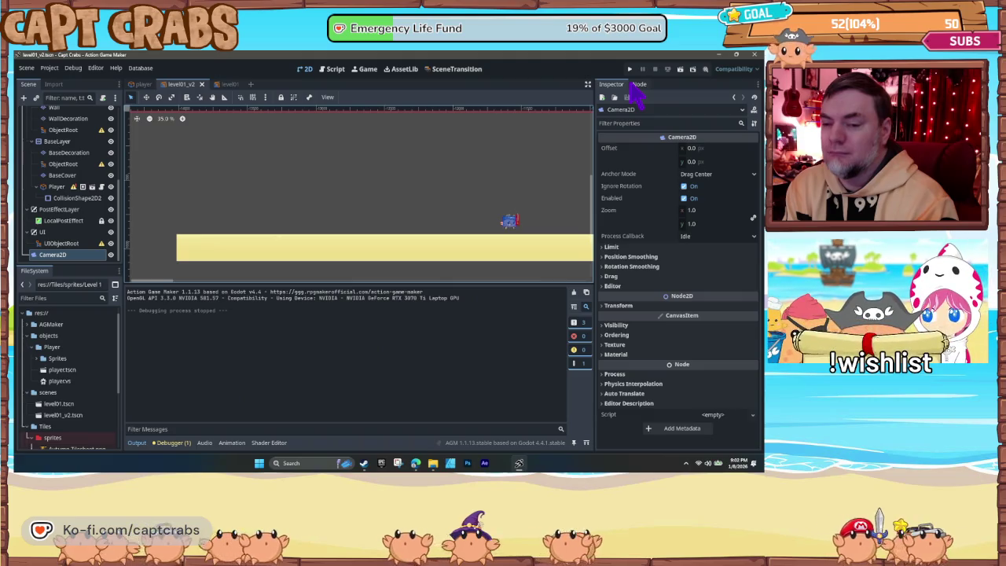
click(681, 70)
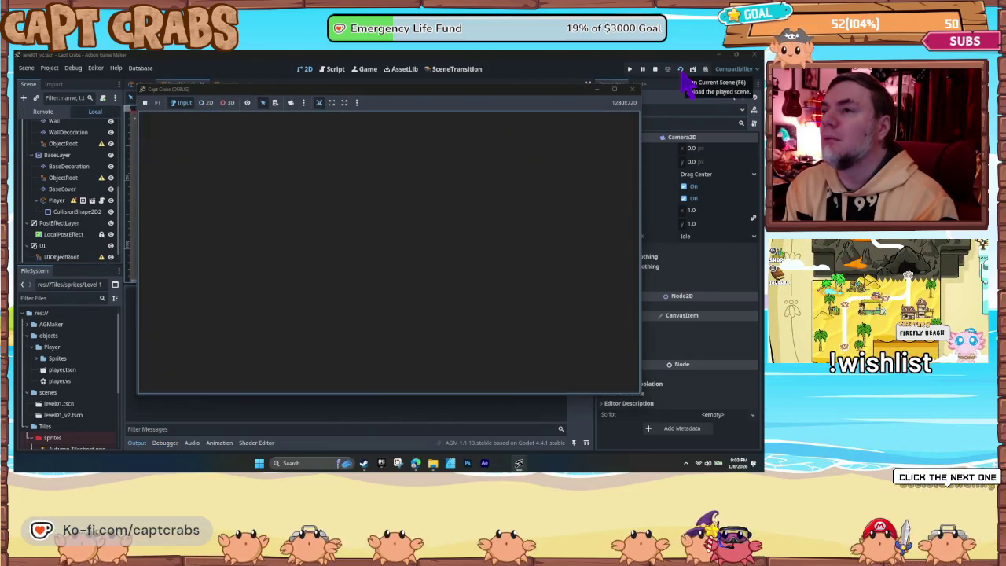
click(633, 89)
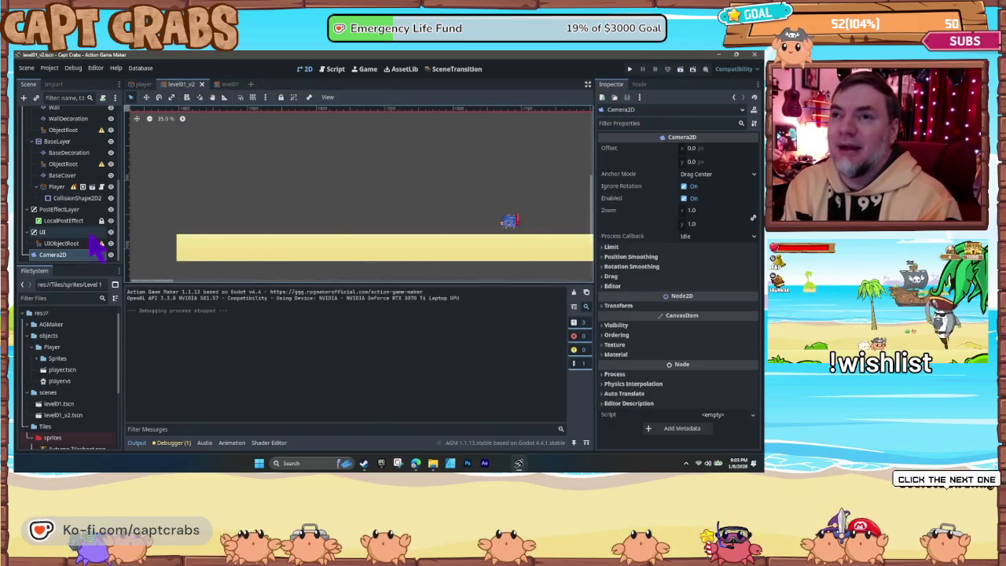
right_click(70, 266)
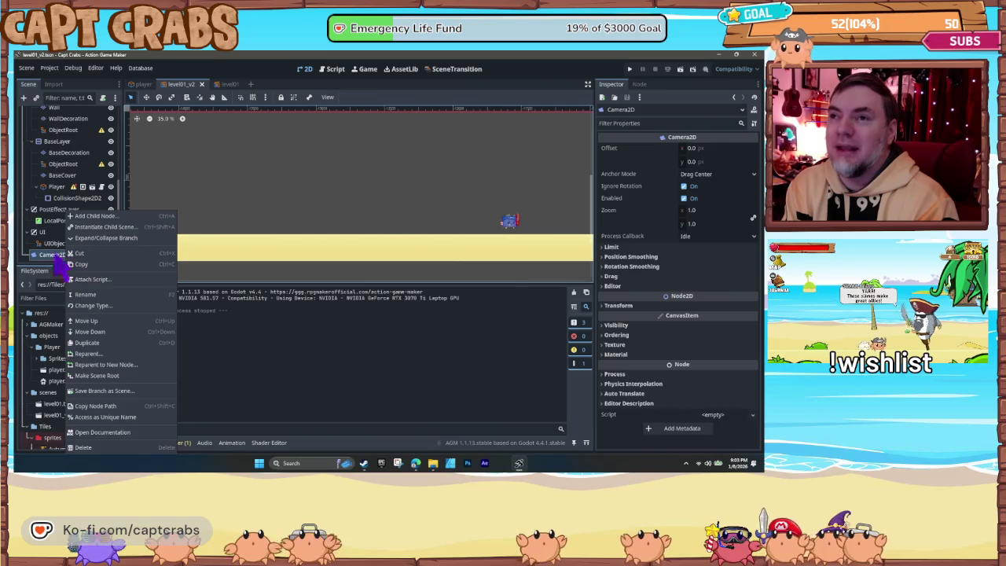
Step: Select Camera2D and look through its Limit and Visibility inspector sections
click(45, 259)
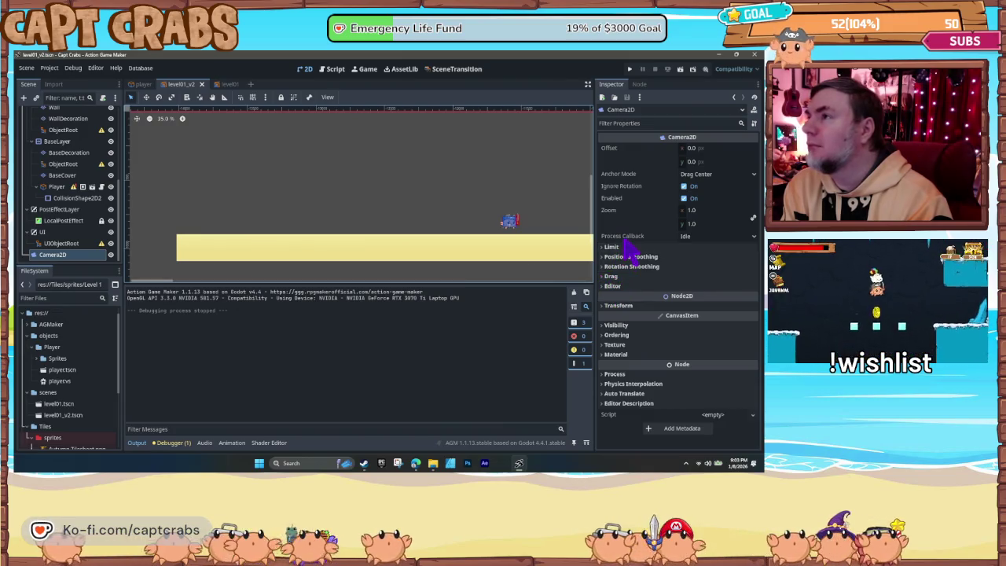
scroll(443, 218, down, 12)
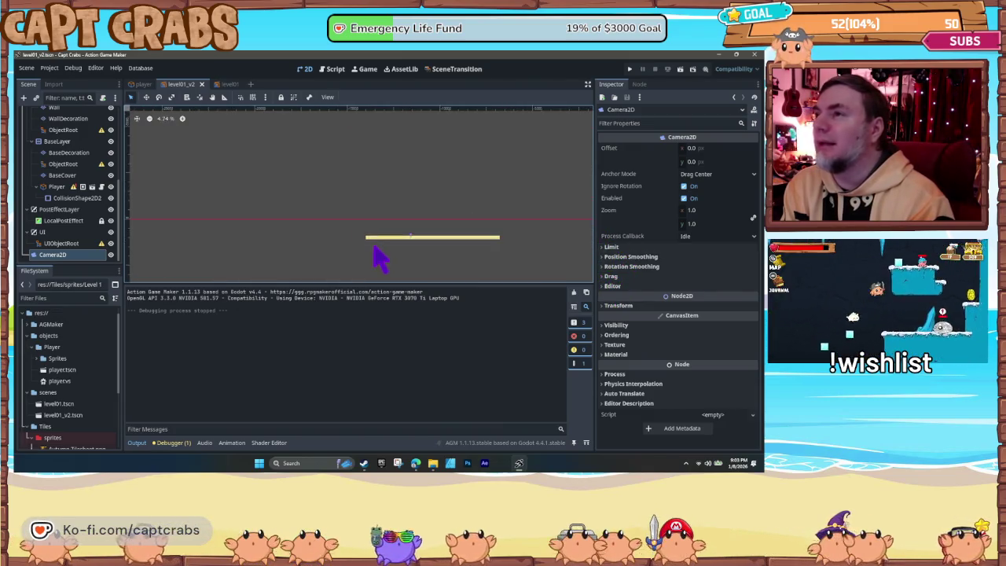
scroll(372, 262, up, 2)
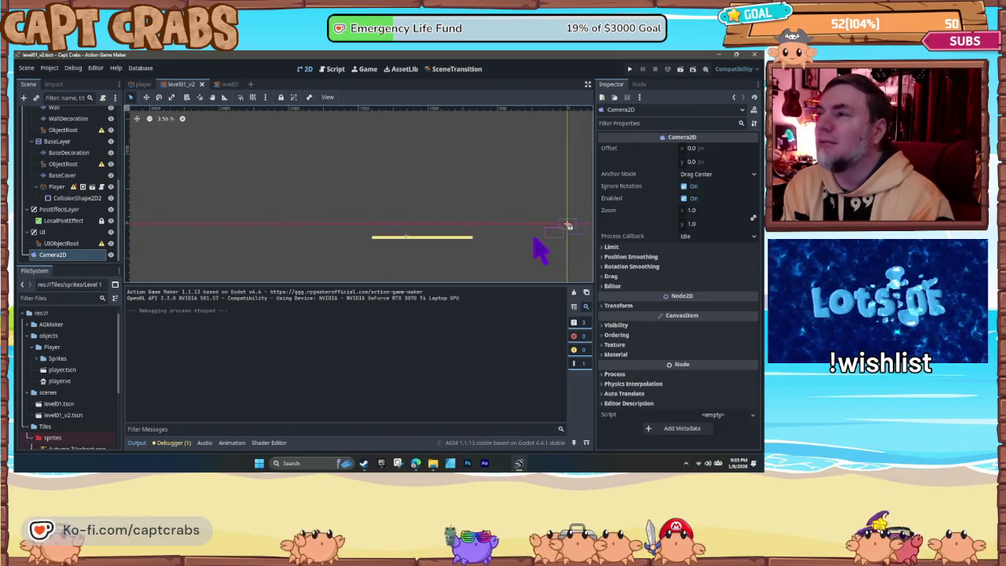
click(554, 236)
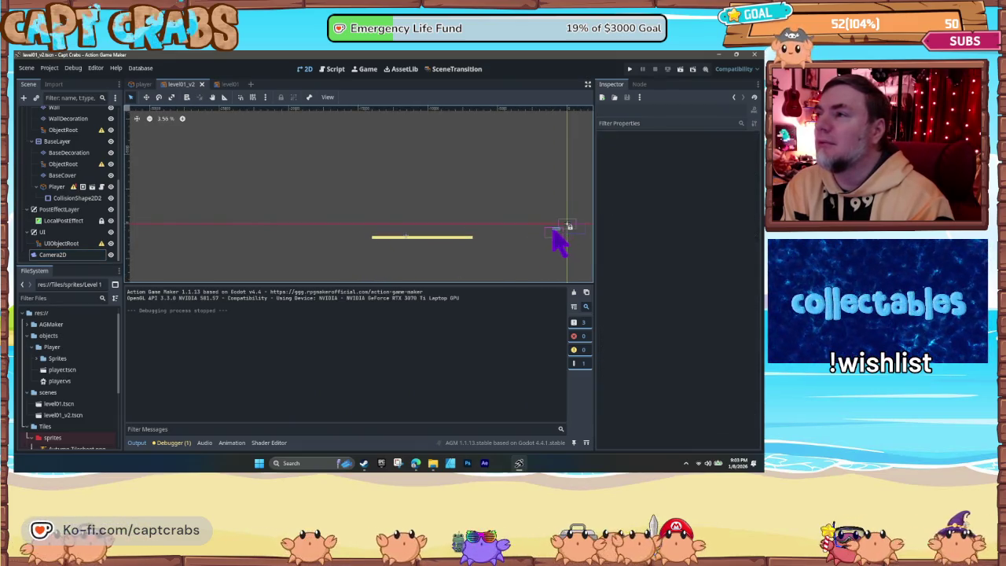
click(72, 256)
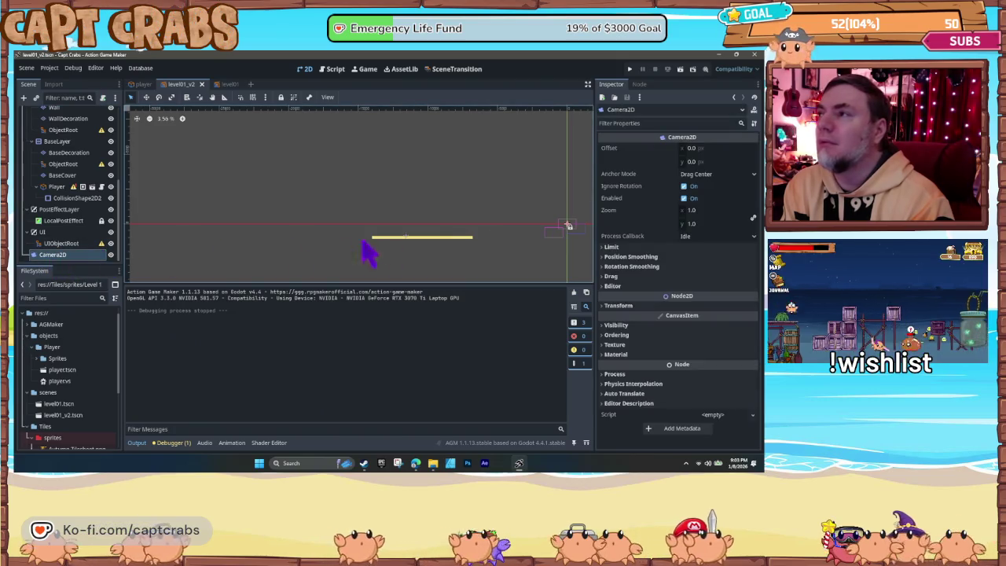
click(551, 231)
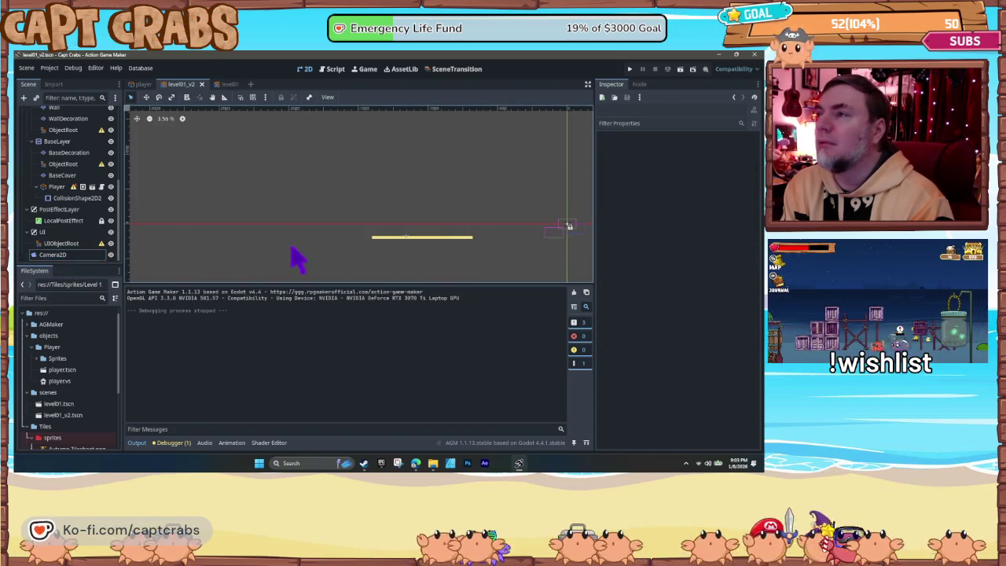
click(50, 257)
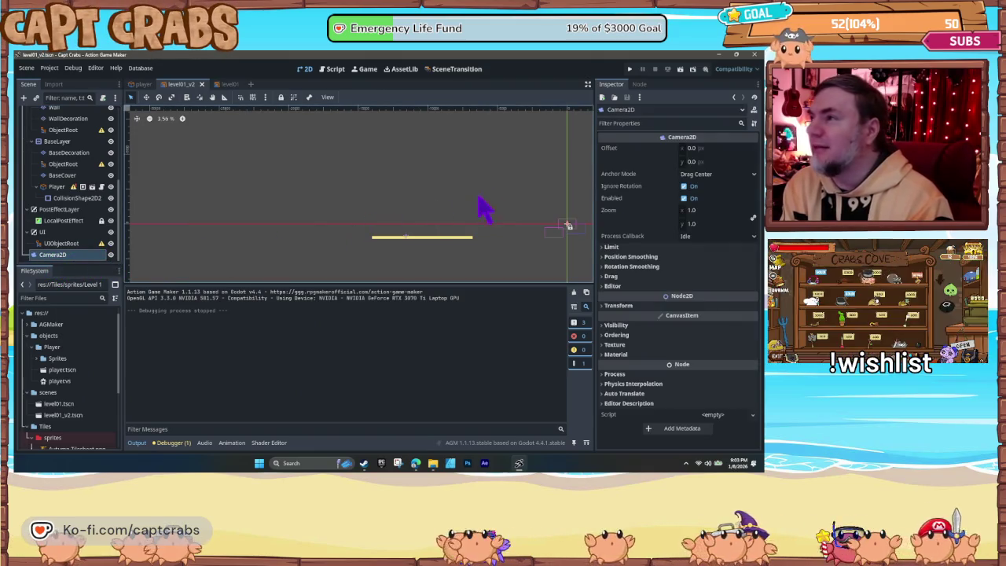
click(605, 247)
click(607, 248)
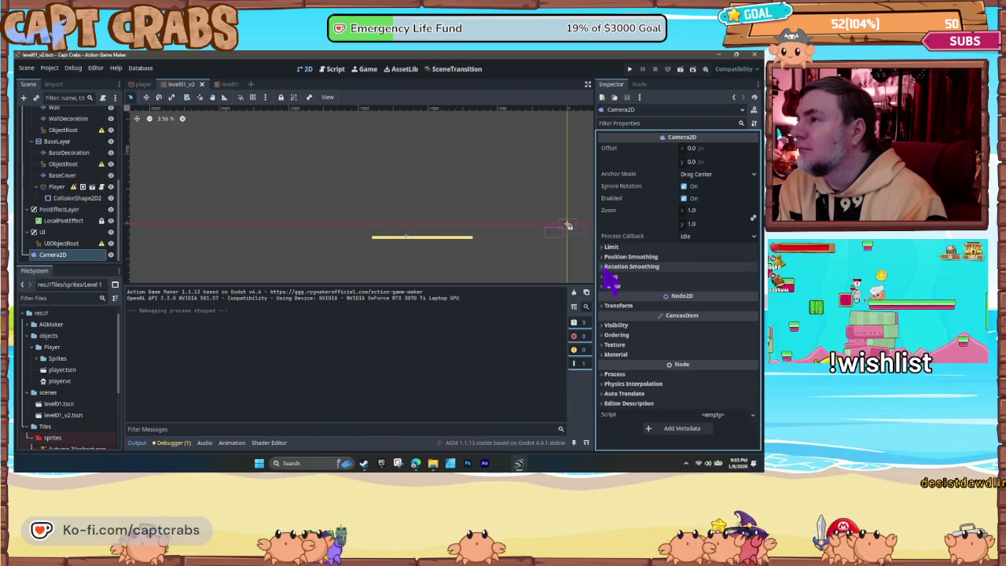
click(613, 324)
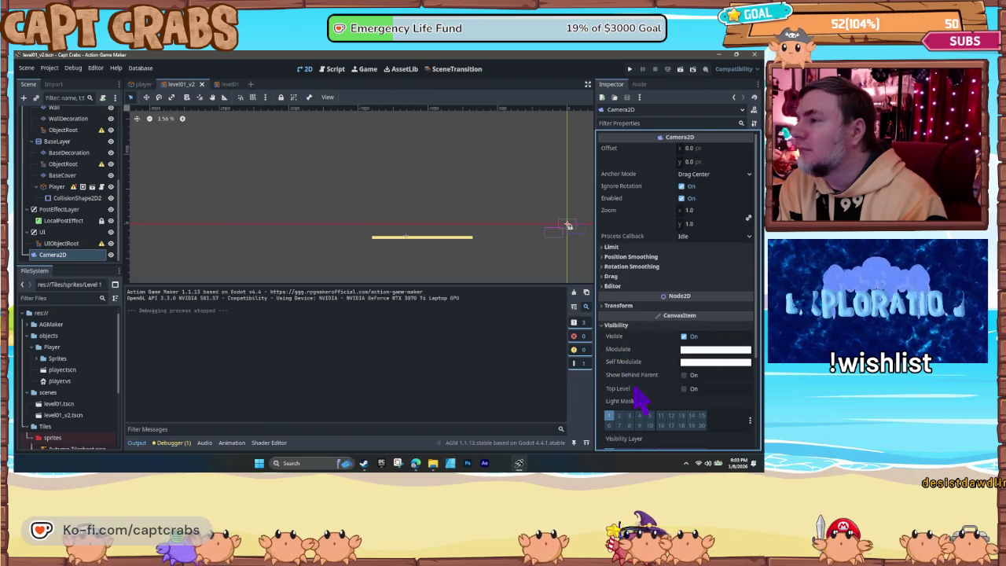
scroll(639, 398, down, 2)
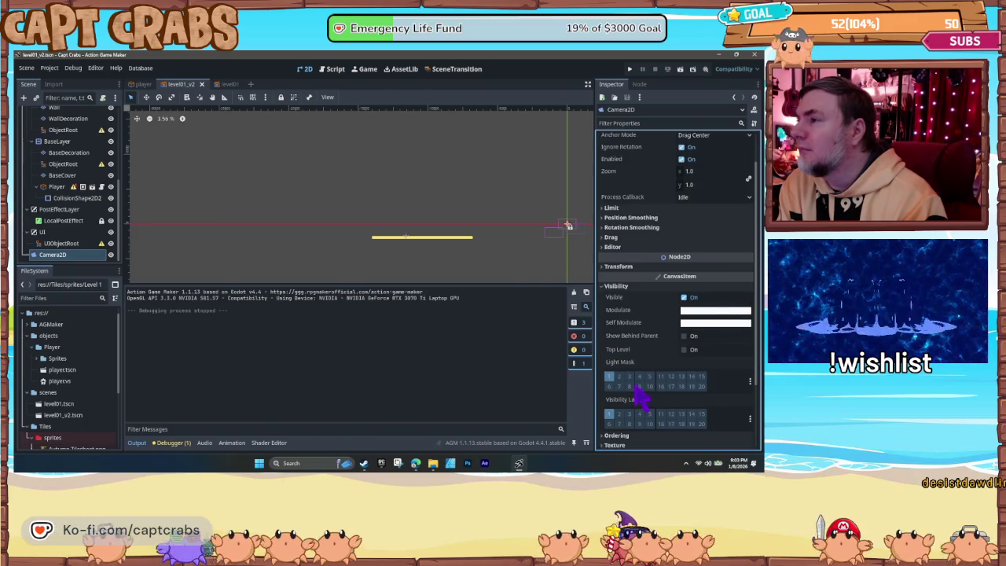
click(607, 286)
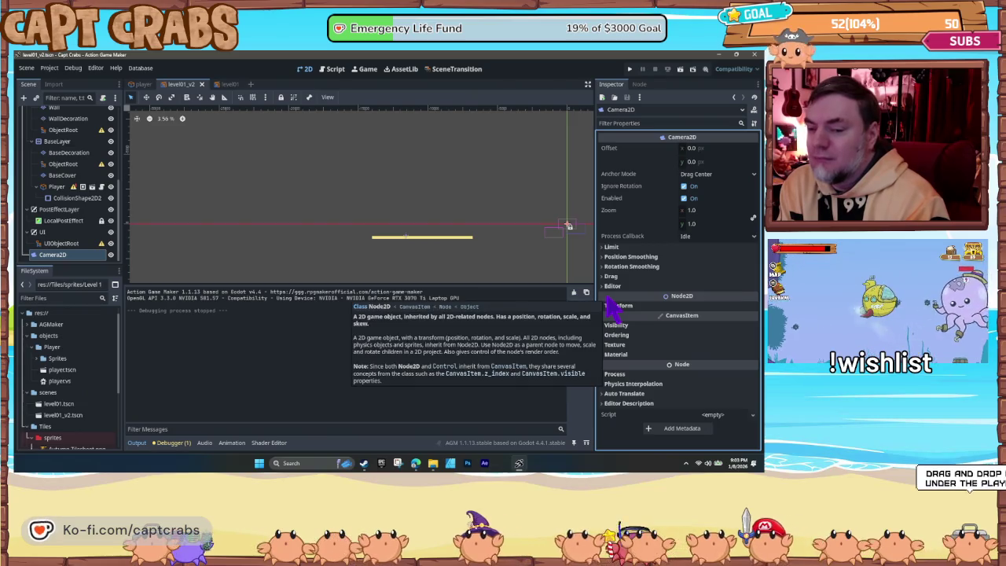
Step: Drag the Camera2D onto the sand ground bar, to about (-11550, 702)
drag(49, 256, 397, 233)
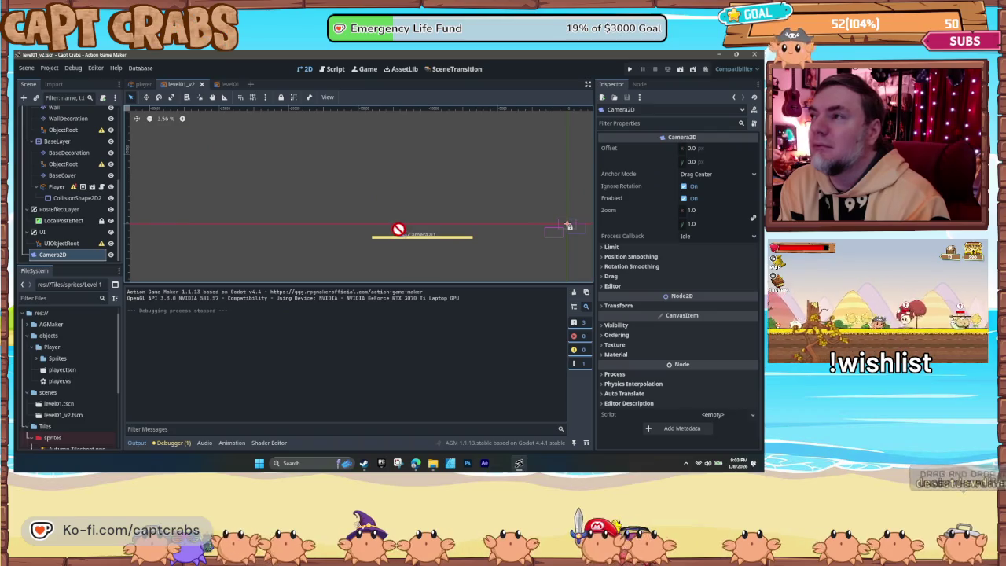
click(559, 237)
drag(564, 225, 509, 221)
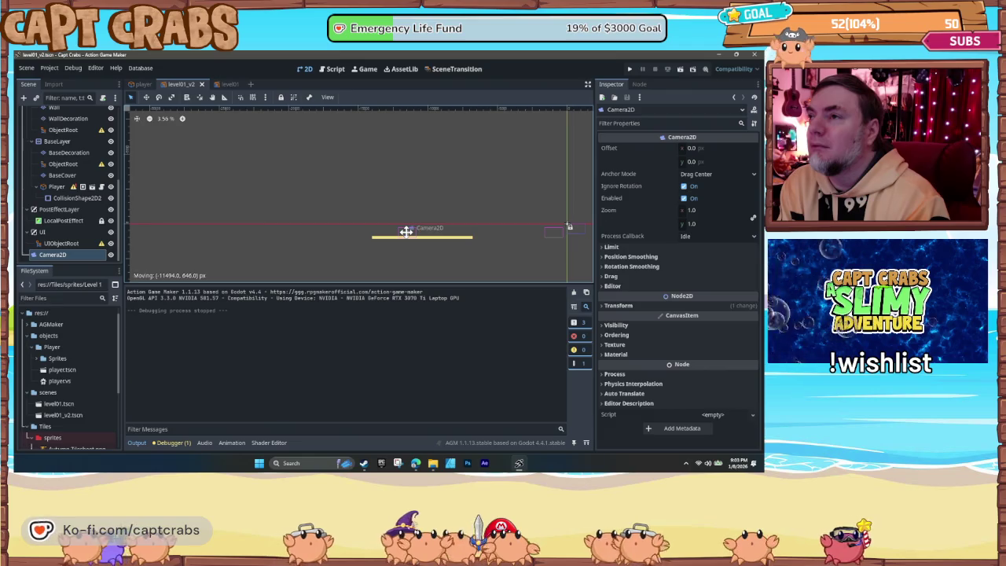
drag(406, 232, 407, 233)
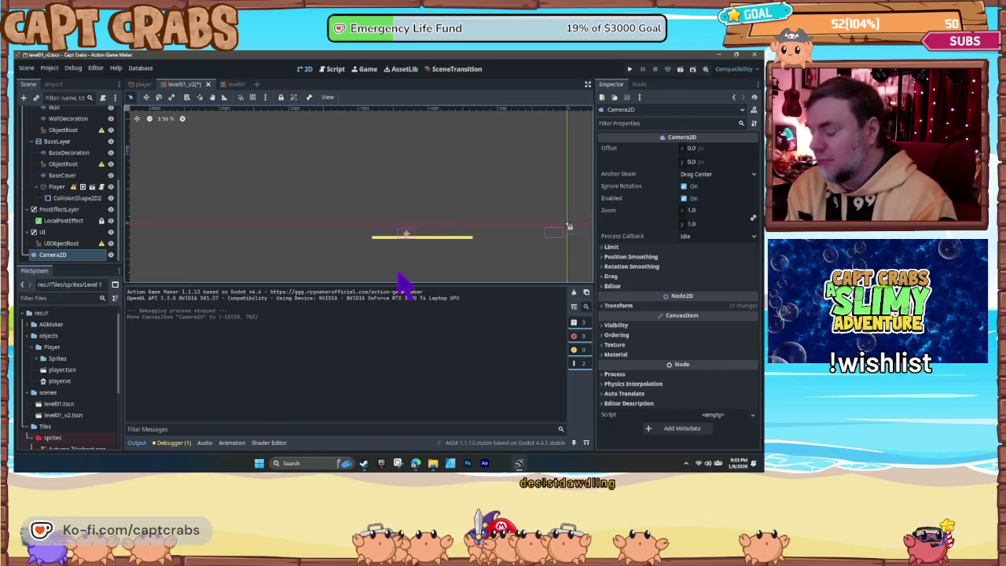
click(560, 234)
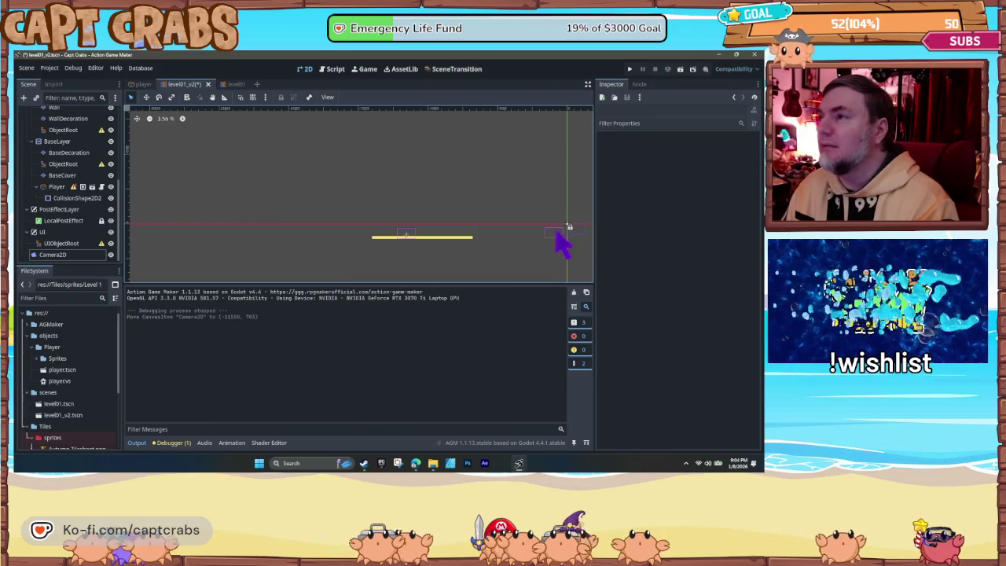
key(F5)
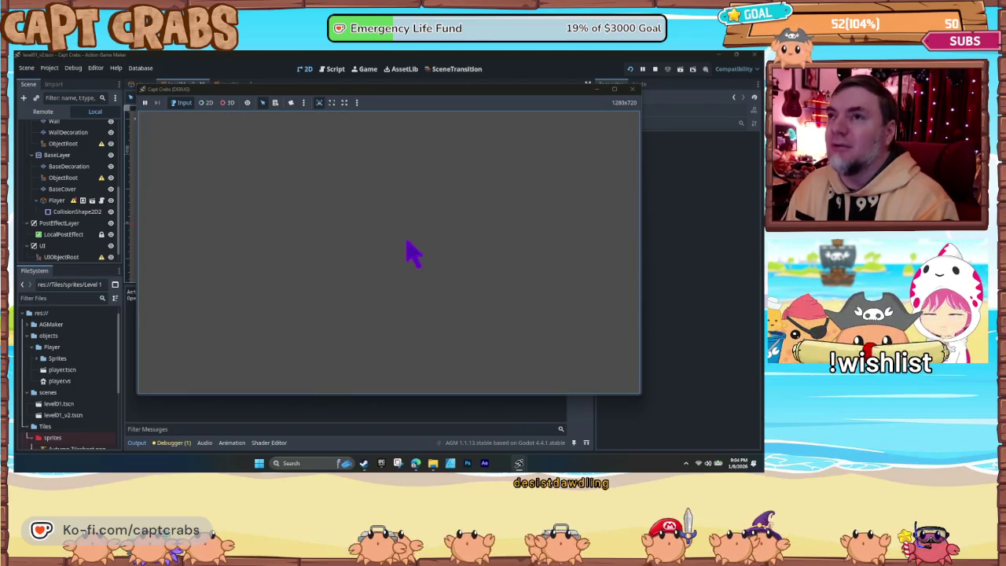
click(632, 88)
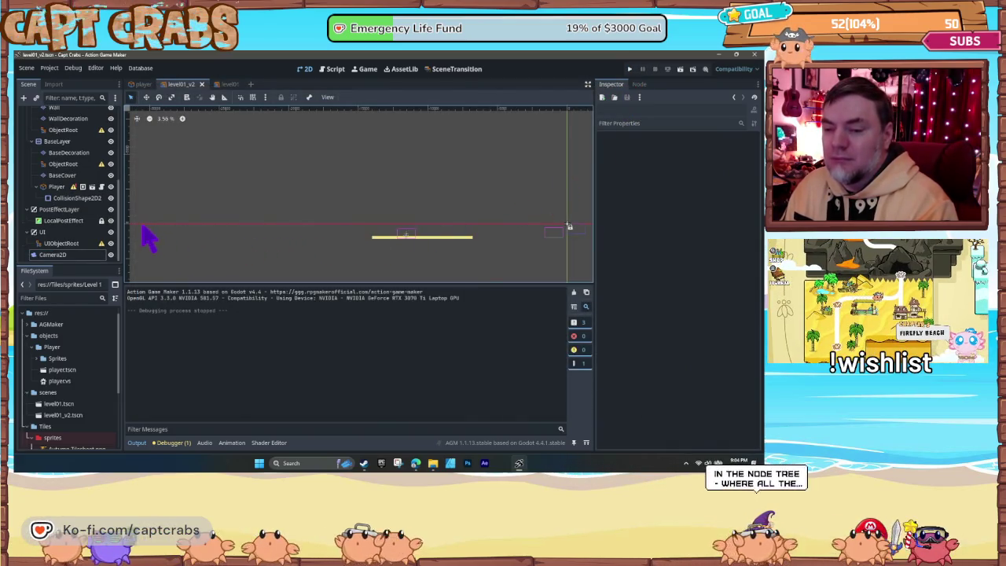
mouse_move(81, 225)
mouse_down()
mouse_move(72, 101)
mouse_move(76, 128)
mouse_up()
Step: Nudge the Player slightly up-left and make the camera (Camera2D2) a child of Player
mouse_move(88, 165)
mouse_down()
mouse_move(85, 157)
mouse_move(80, 260)
mouse_up()
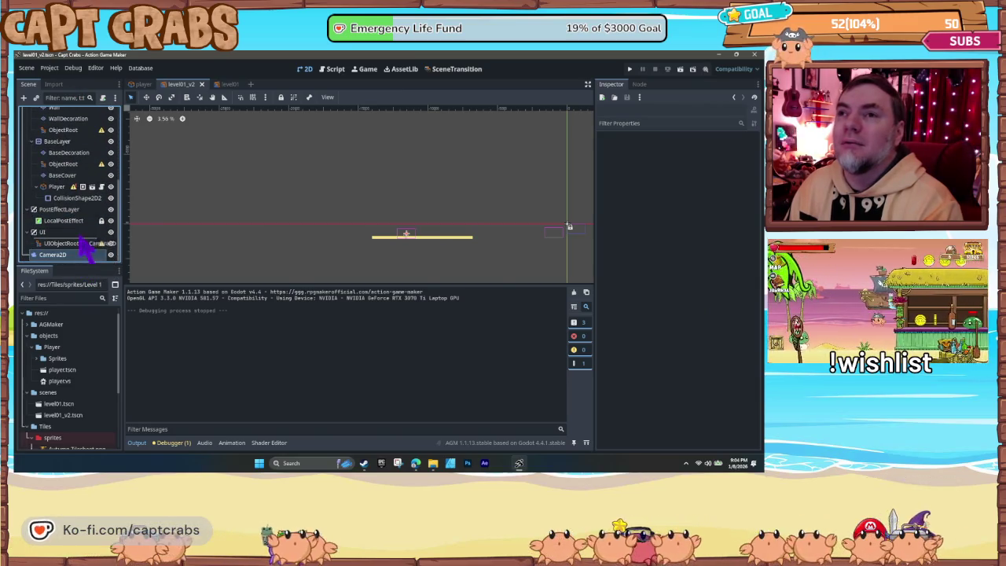
mouse_move(88, 135)
mouse_down()
mouse_move(85, 115)
mouse_move(90, 217)
mouse_move(90, 126)
mouse_move(73, 262)
mouse_up()
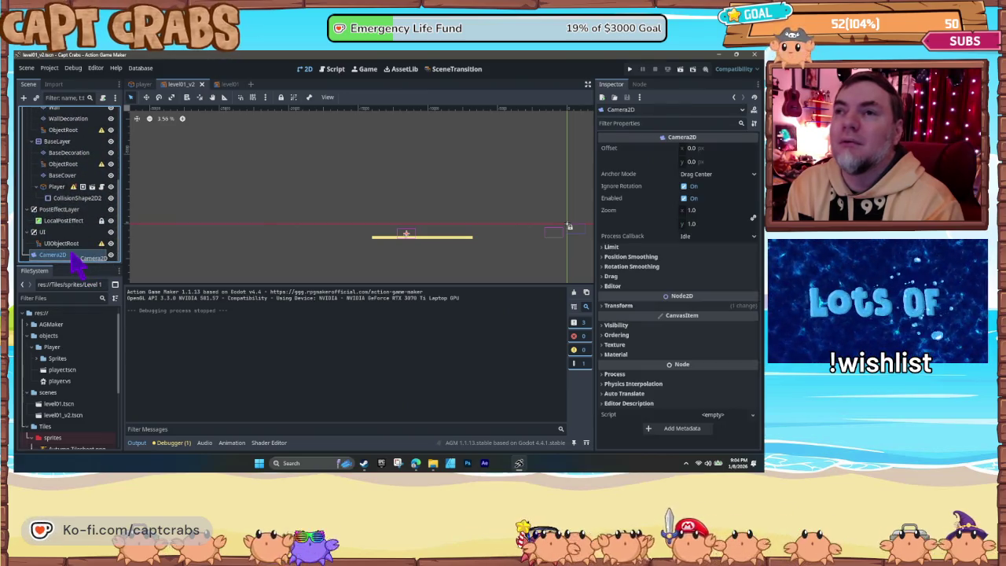
scroll(424, 252, up, 3)
scroll(409, 268, up, 3)
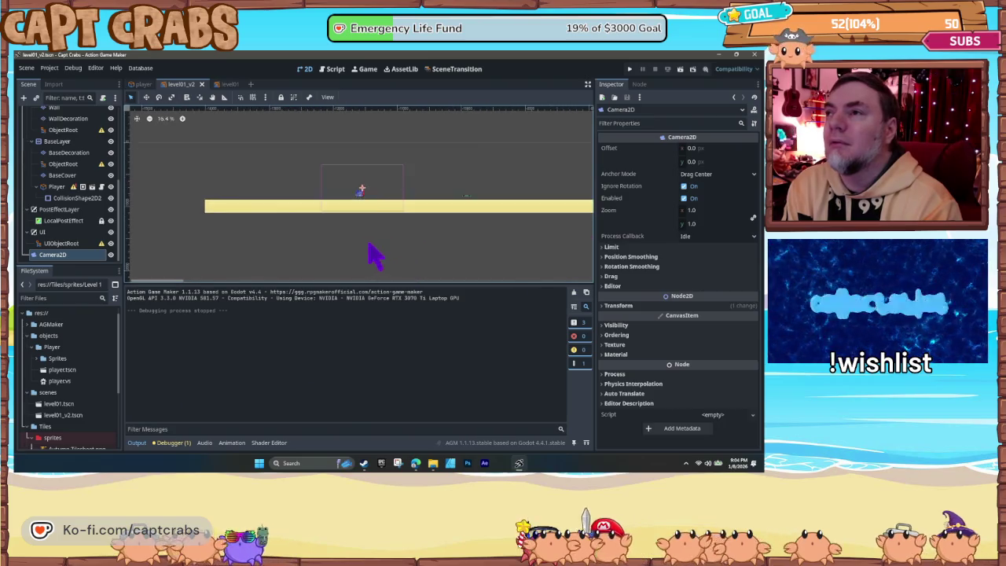
drag(362, 197, 351, 194)
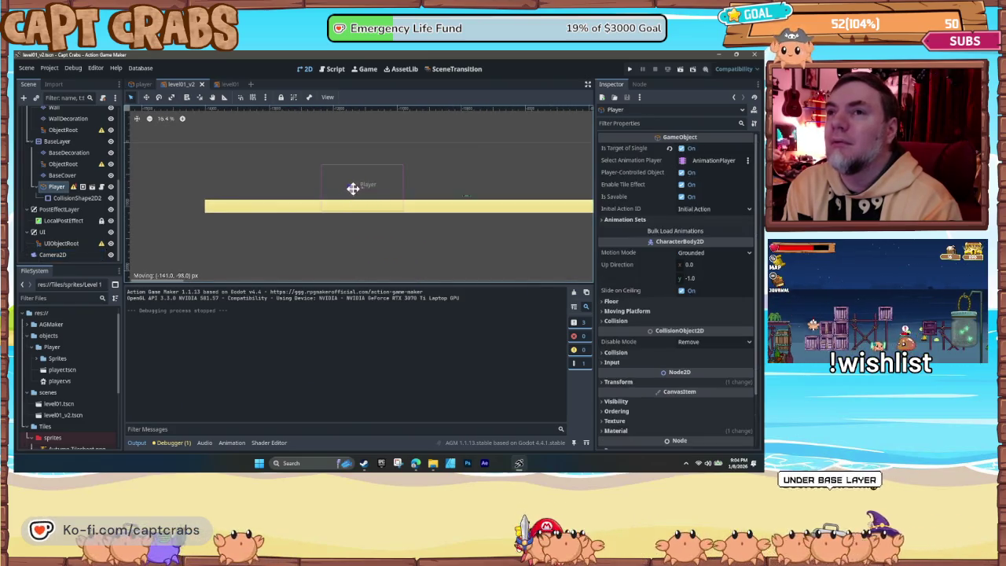
drag(63, 256, 61, 198)
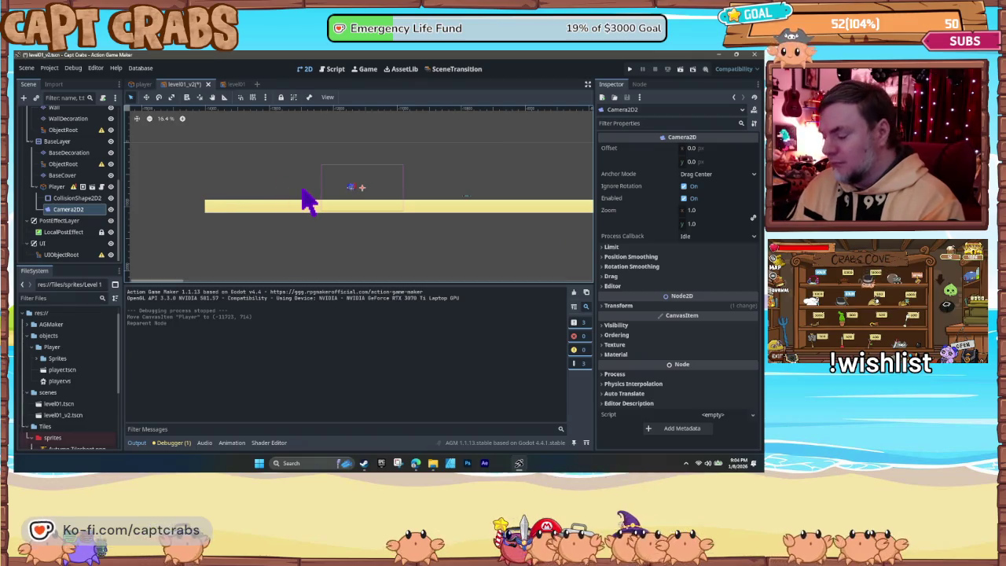
Step: Save the level scene with Ctrl+S and close the running game test window
key(ctrl+s)
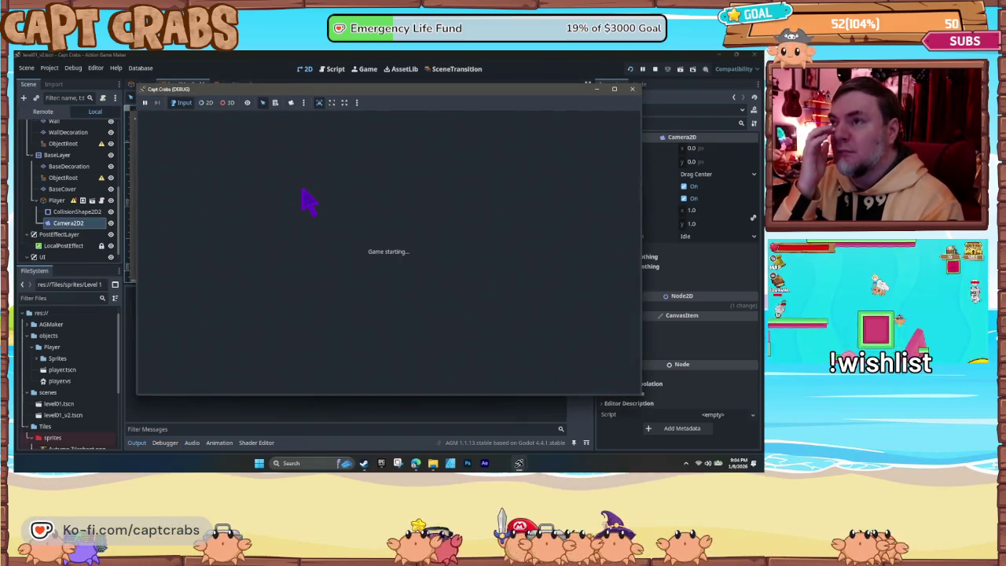
click(634, 89)
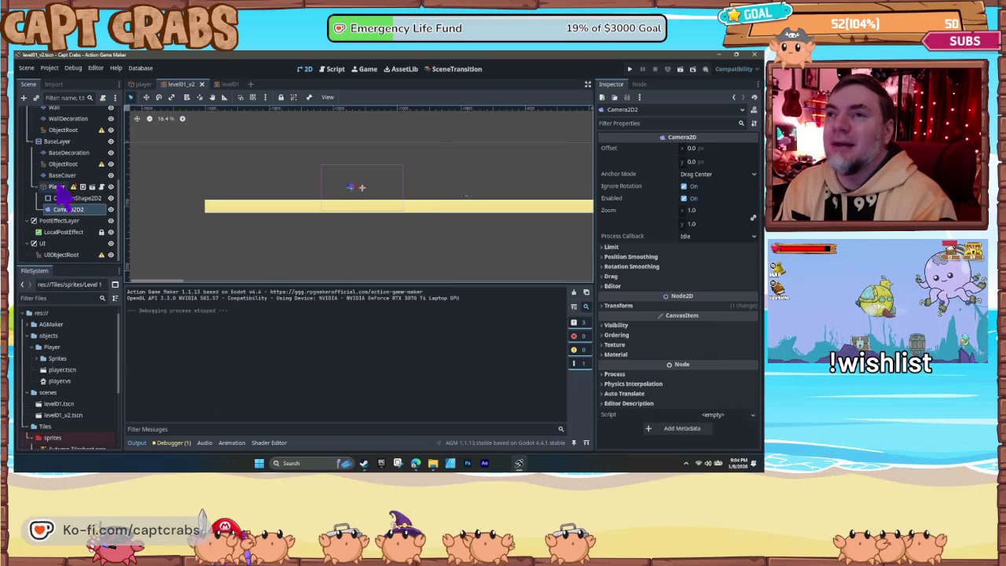
scroll(63, 200, up, 5)
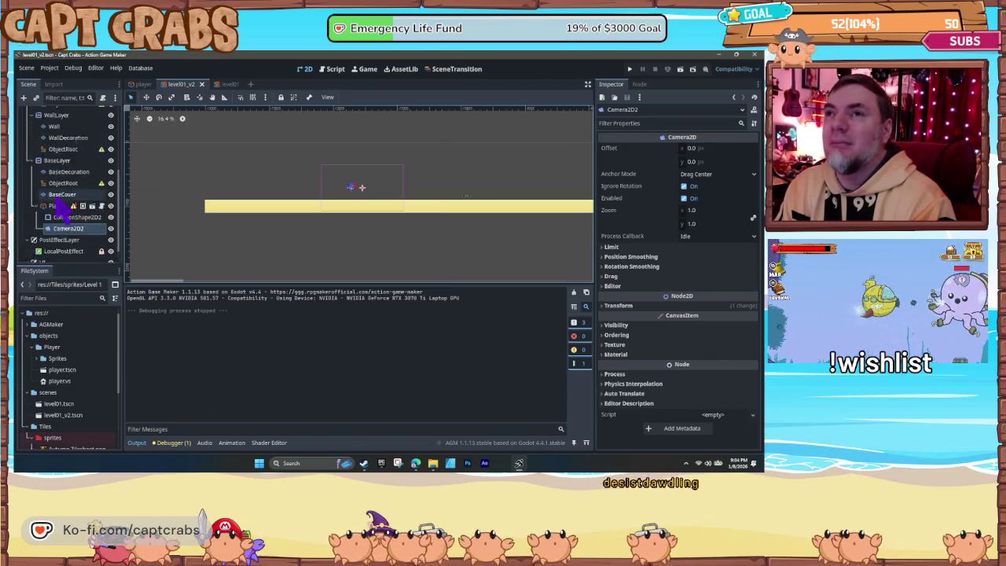
Step: Add a CameraTargetSettings child node to GameScene and glance at its Ordering and Transform properties
right_click(48, 112)
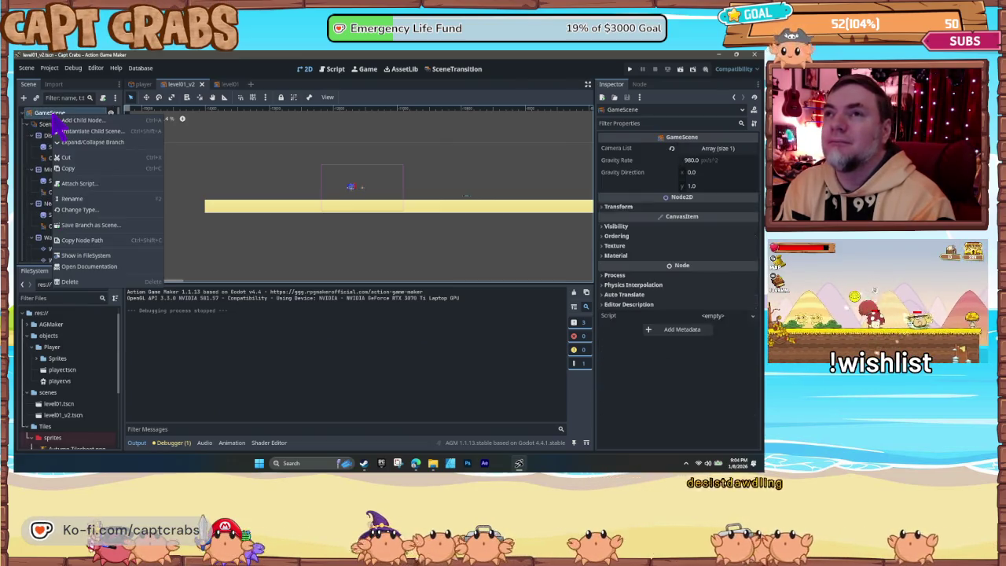
click(72, 129)
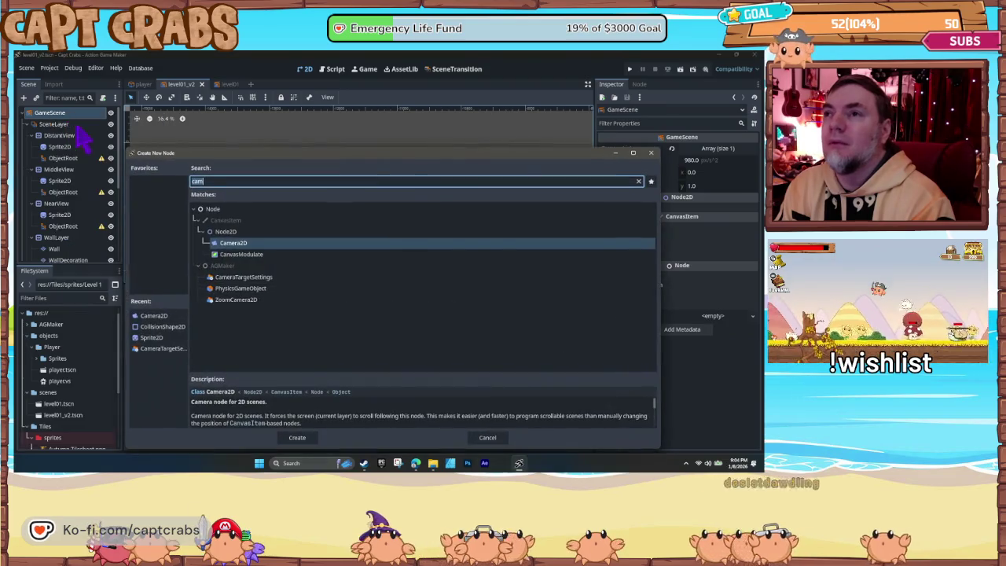
click(256, 278)
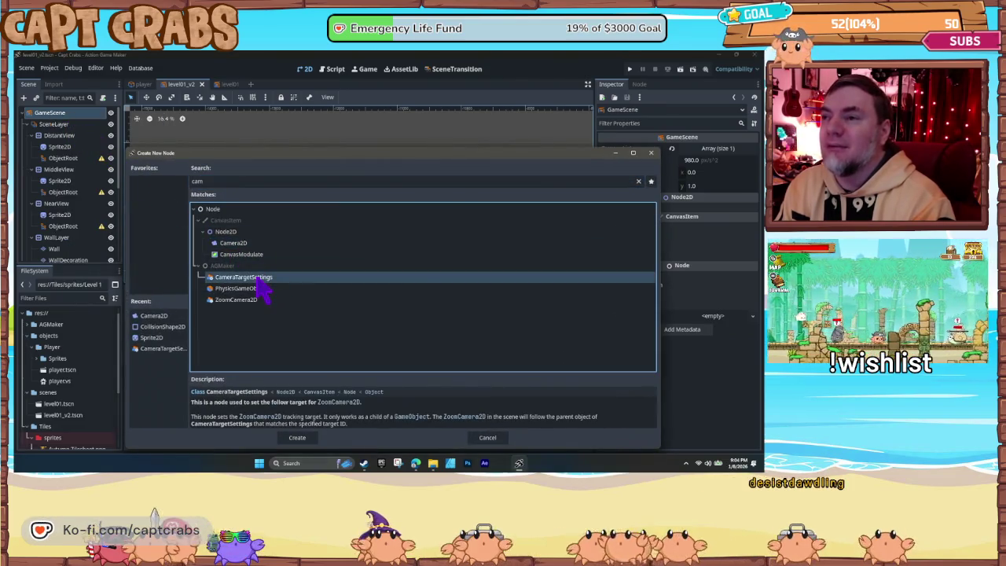
double_click(259, 280)
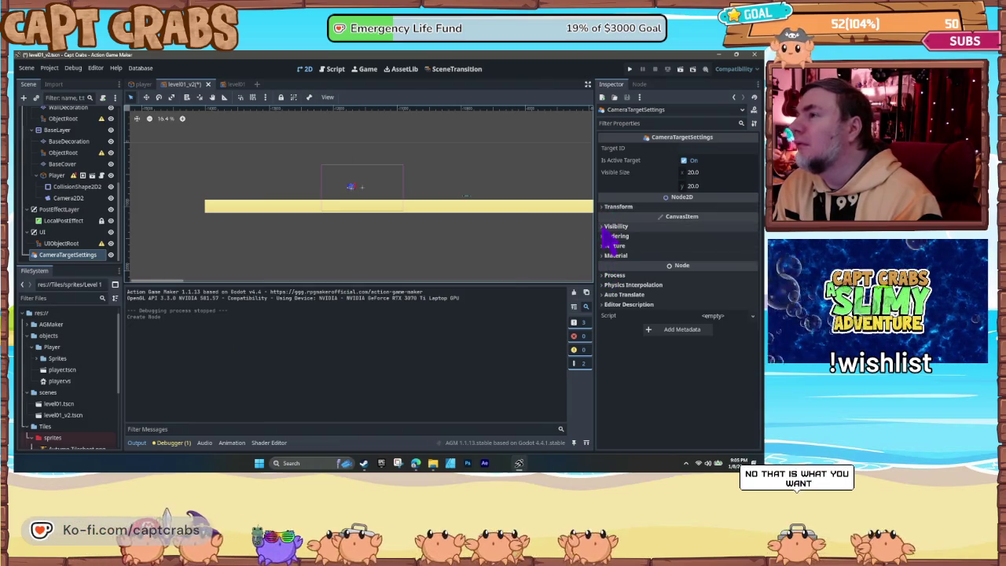
click(603, 236)
click(603, 236)
click(603, 206)
click(603, 206)
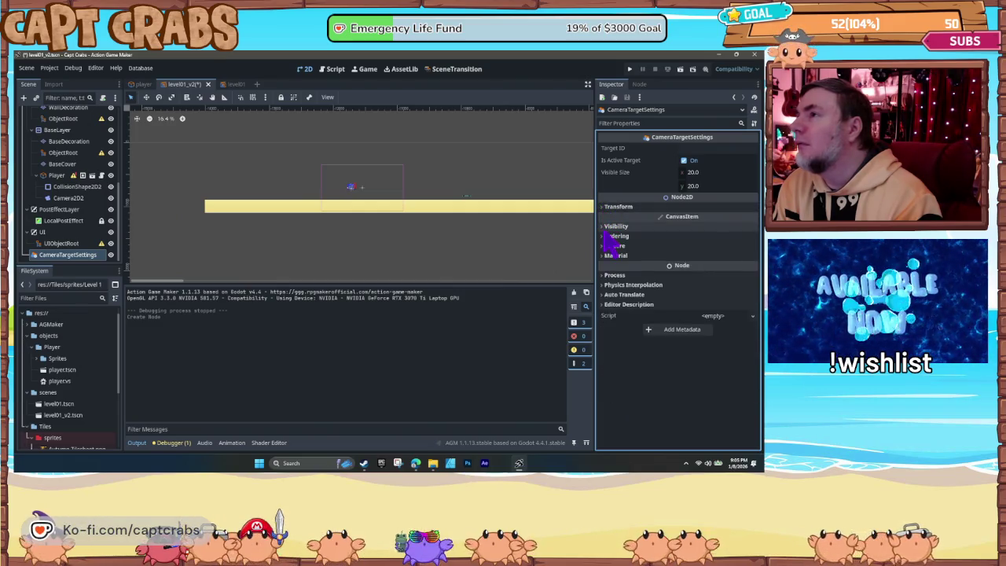
Step: Set the CameraTargetSettings Target ID to player, then select the UIObjectRoot and UI nodes
click(689, 150)
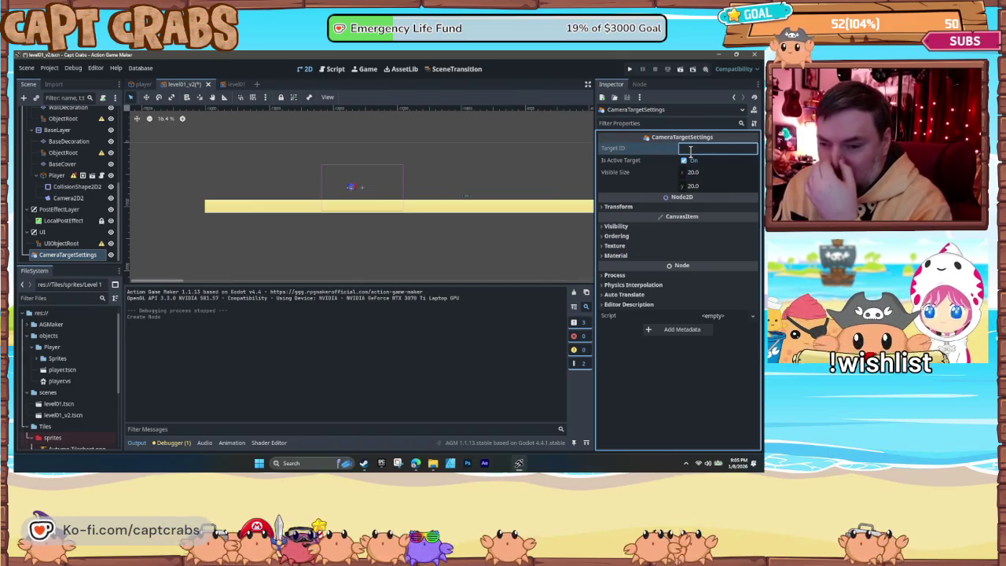
text(player)
key(Tab)
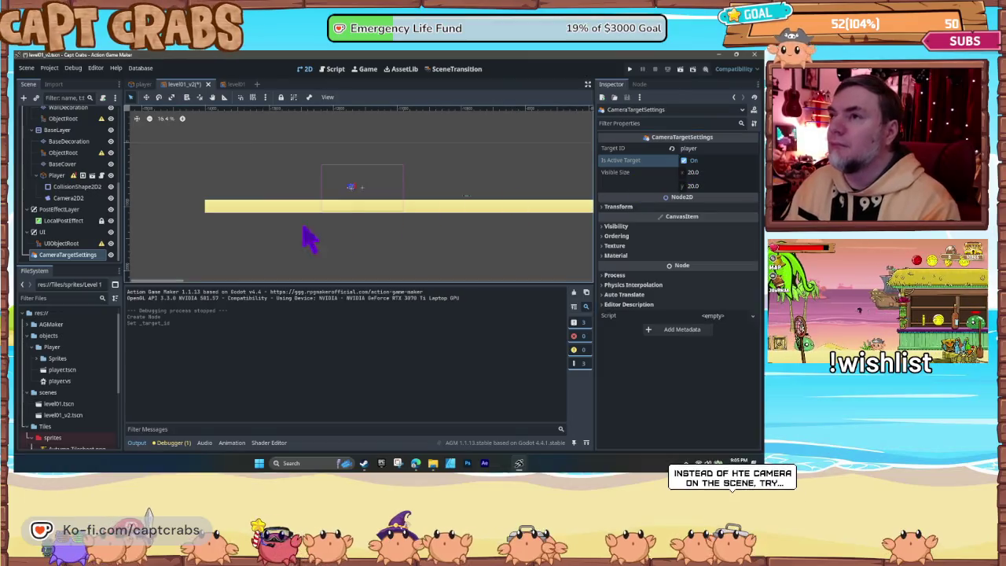
click(63, 243)
click(71, 255)
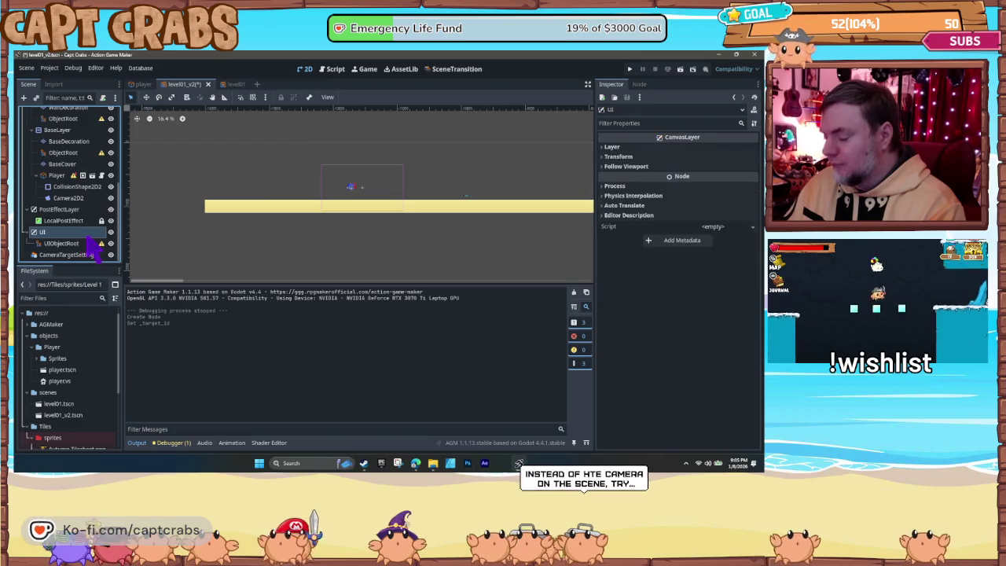
key(F5)
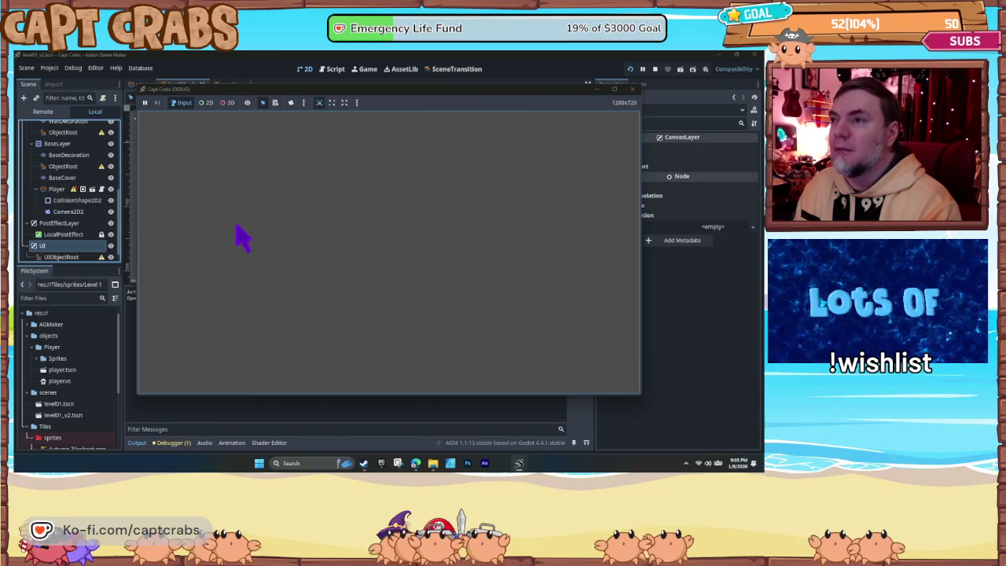
click(633, 89)
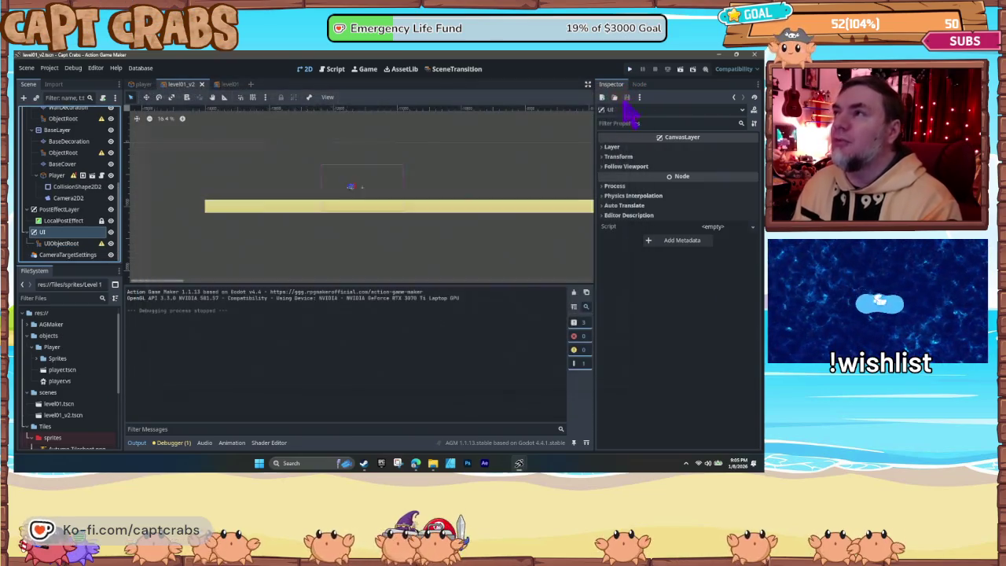
click(144, 85)
click(69, 255)
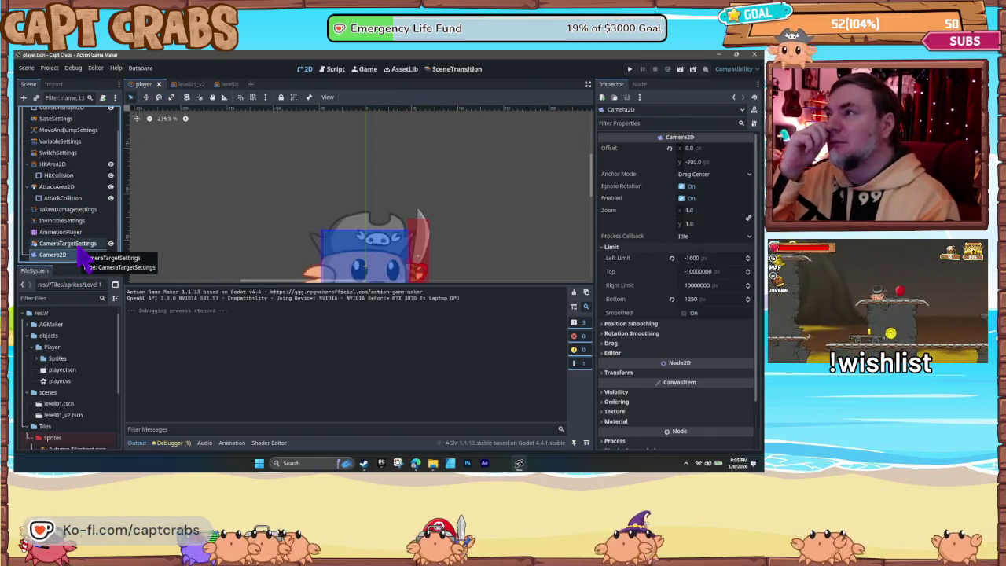
click(69, 244)
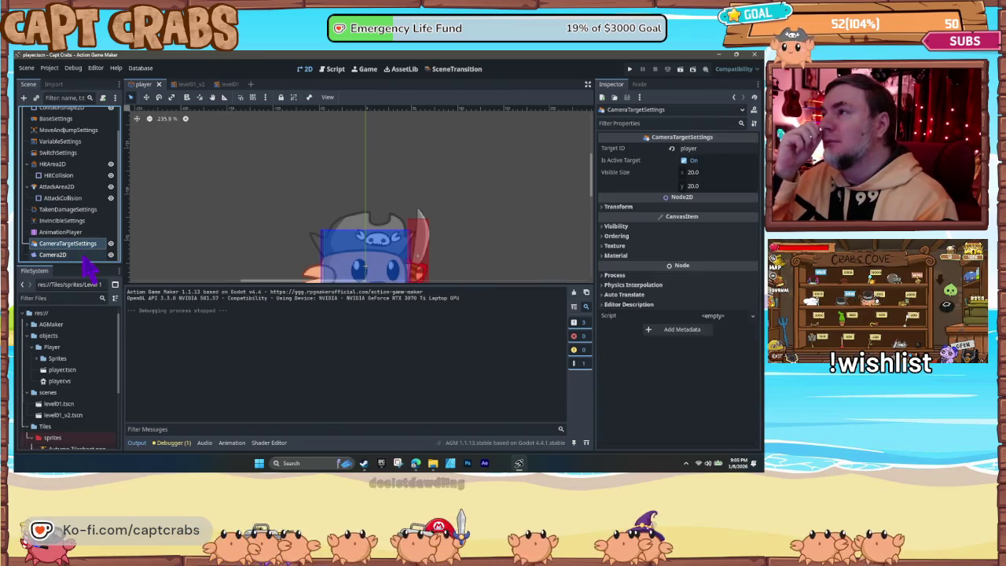
click(78, 256)
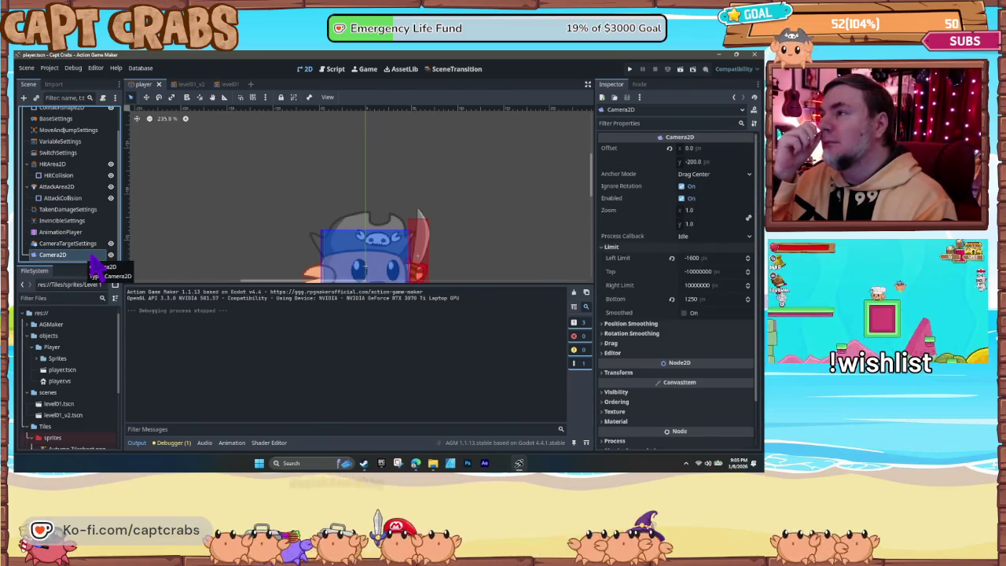
click(188, 85)
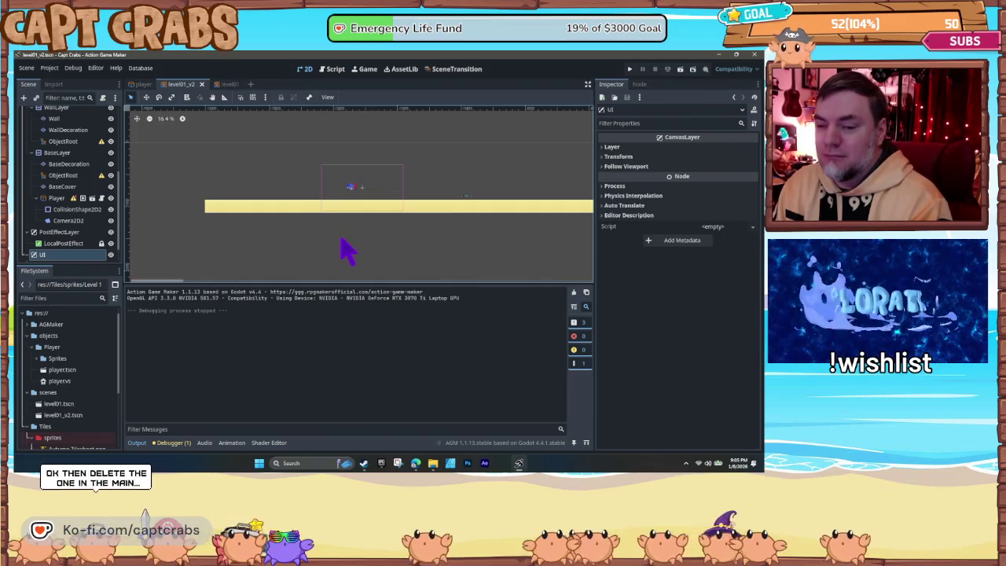
Step: Delete the Camera2D2 and CameraTargetSettings nodes from the level scene
click(29, 255)
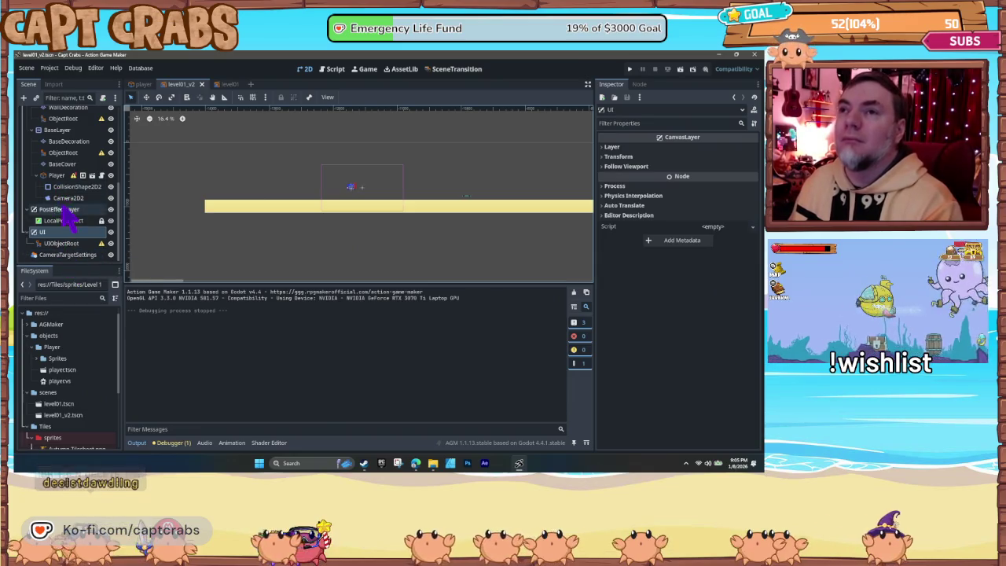
click(68, 197)
key(Delete)
click(368, 268)
click(109, 257)
key(Delete)
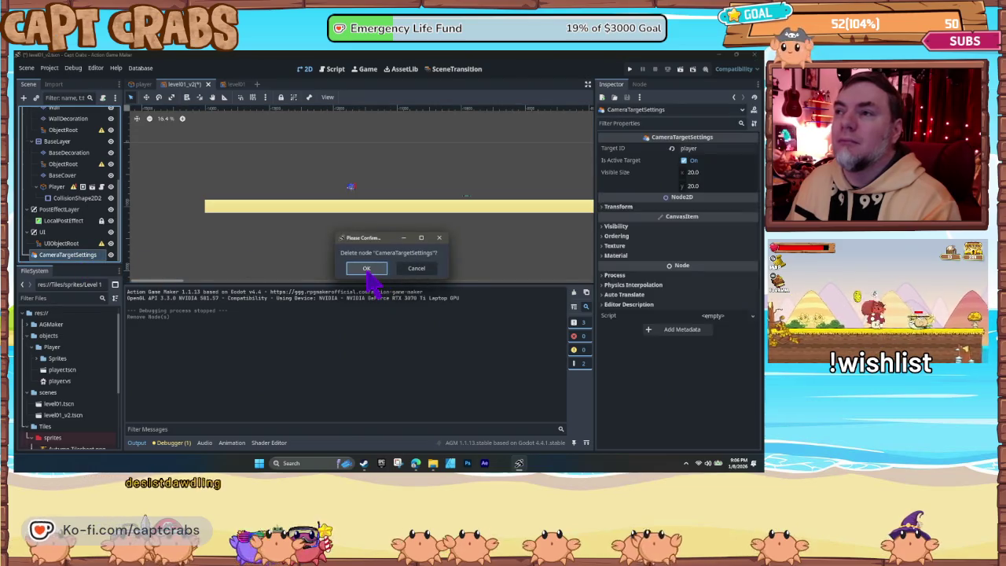
click(367, 269)
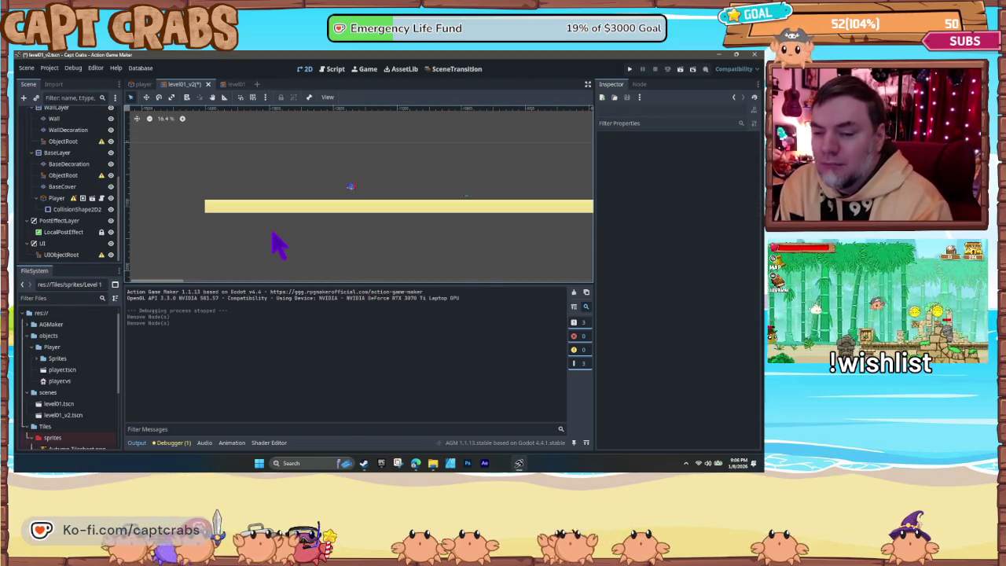
Step: Delete the Player's CollisionShape2D node and show the Player's properties
click(351, 187)
scroll(303, 267, down, 8)
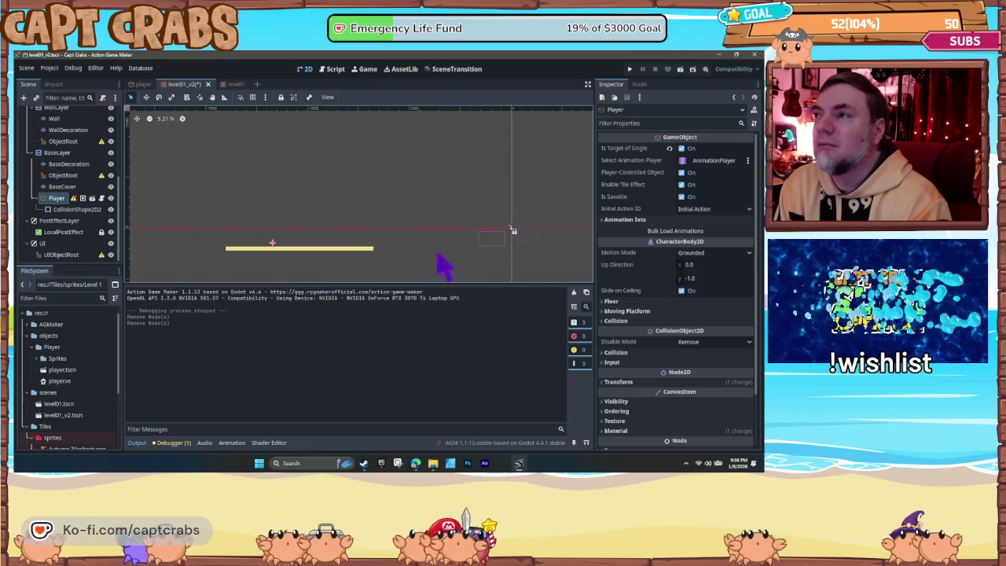
click(494, 249)
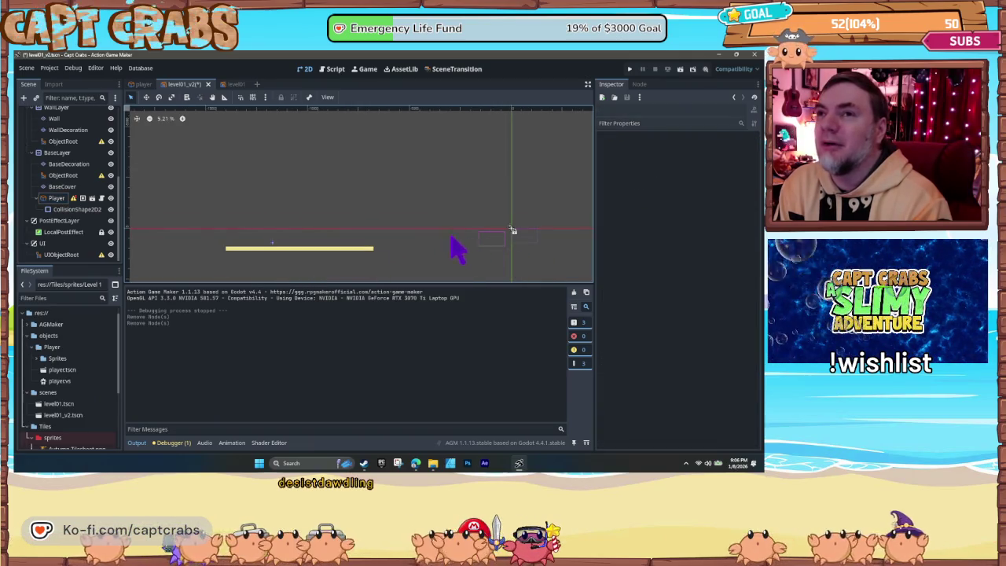
click(57, 198)
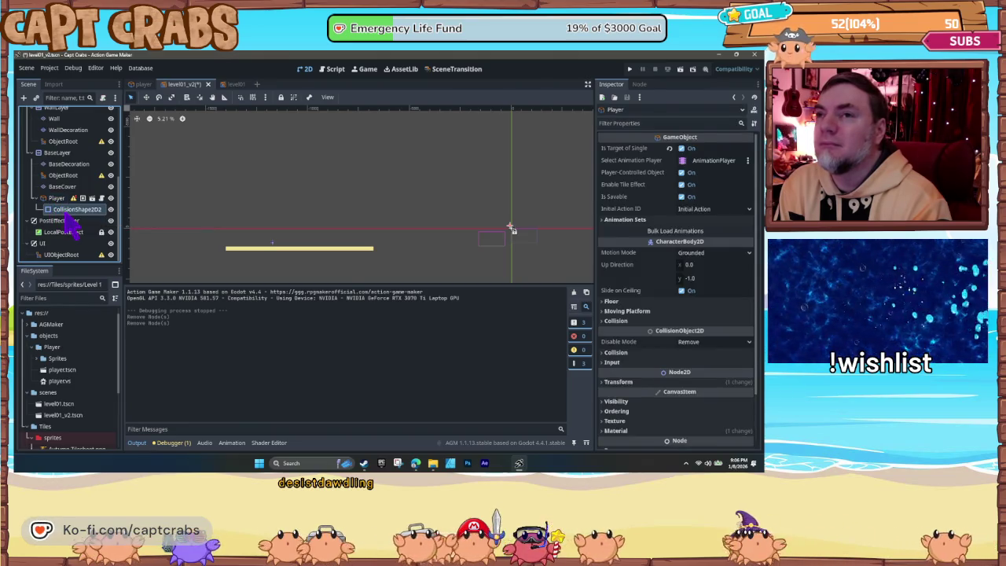
right_click(71, 210)
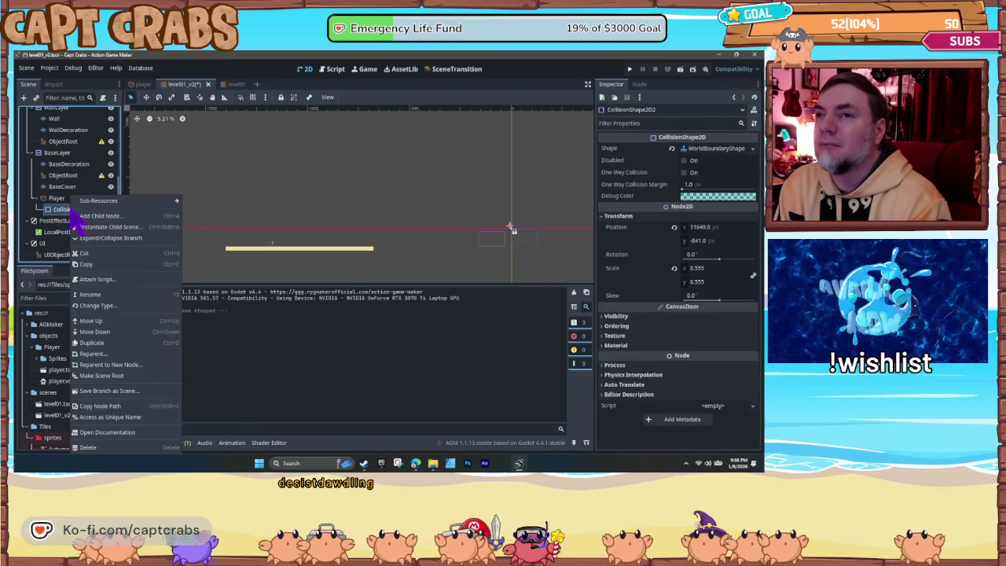
click(113, 450)
click(371, 268)
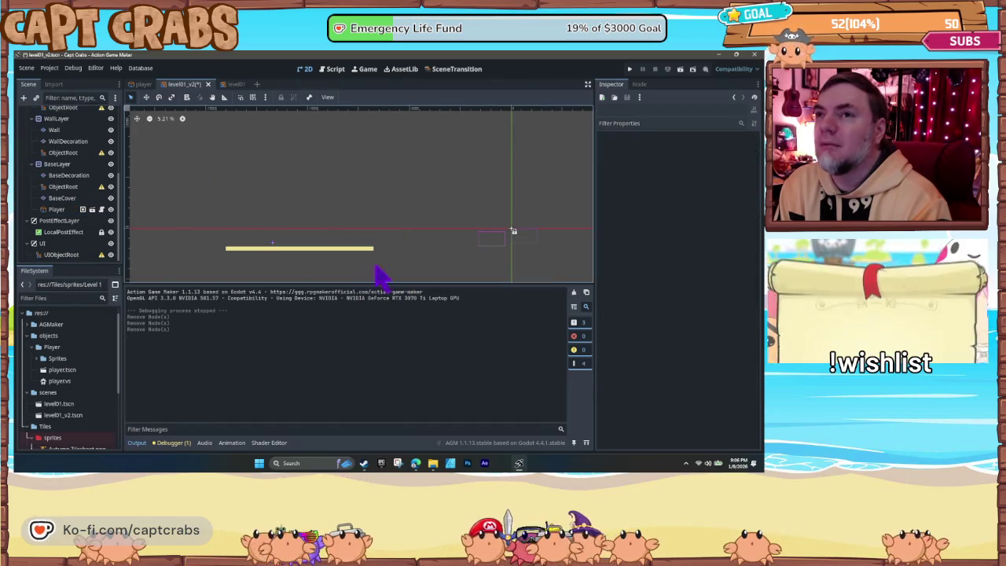
click(59, 210)
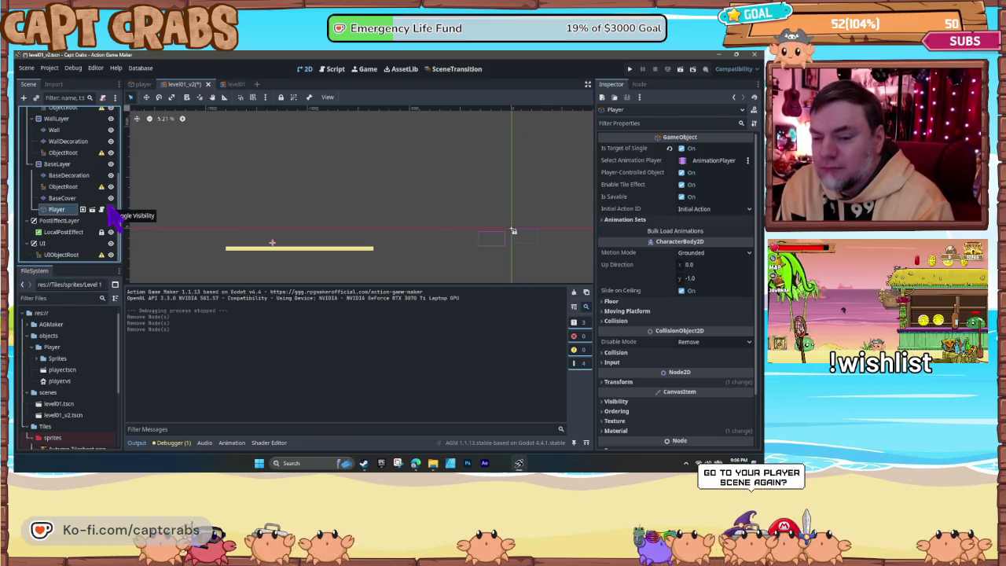
Step: Check the Camera2D and CameraTargetSettings nodes in the player scene
click(154, 88)
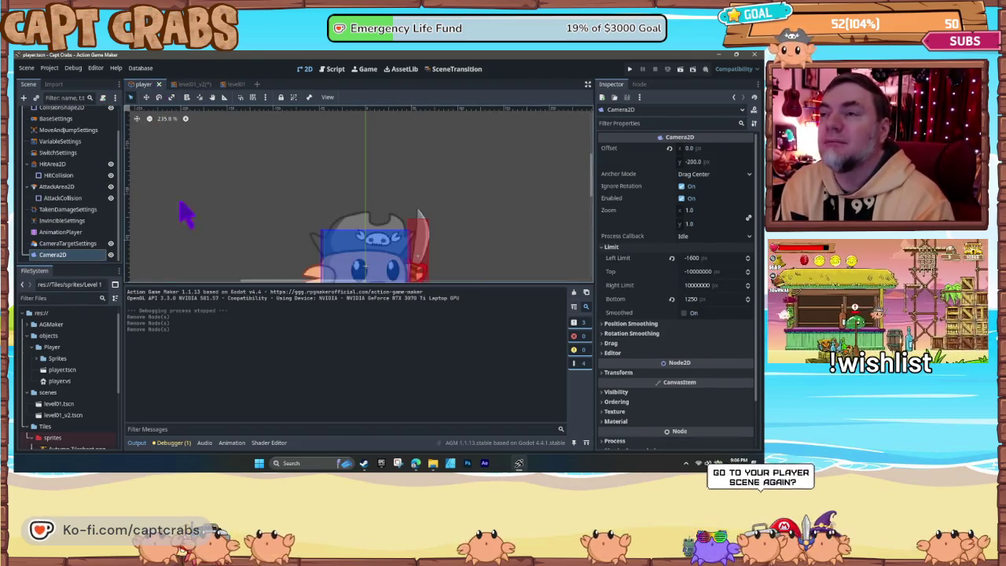
scroll(291, 227, down, 5)
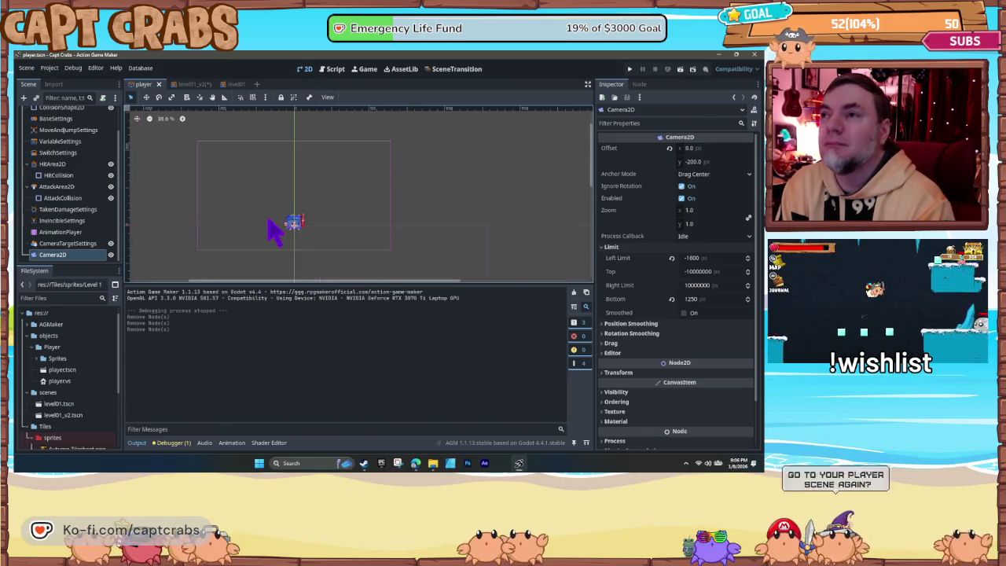
scroll(265, 221, up, 1)
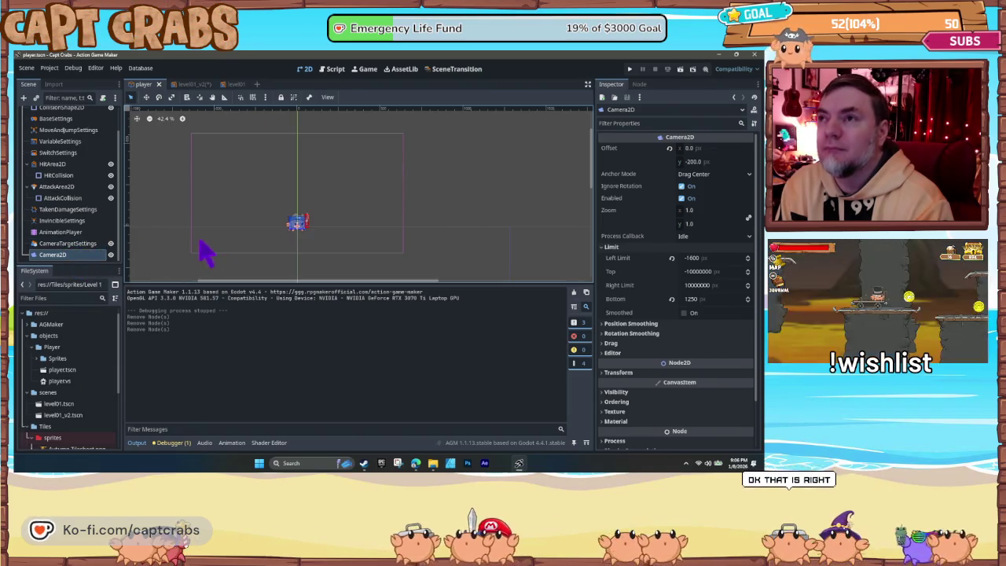
click(67, 245)
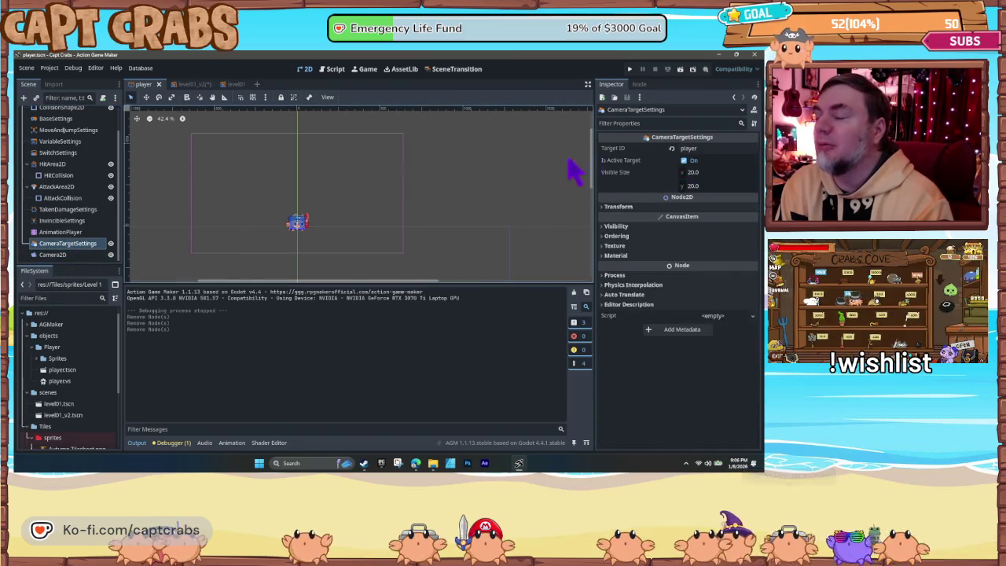
click(88, 257)
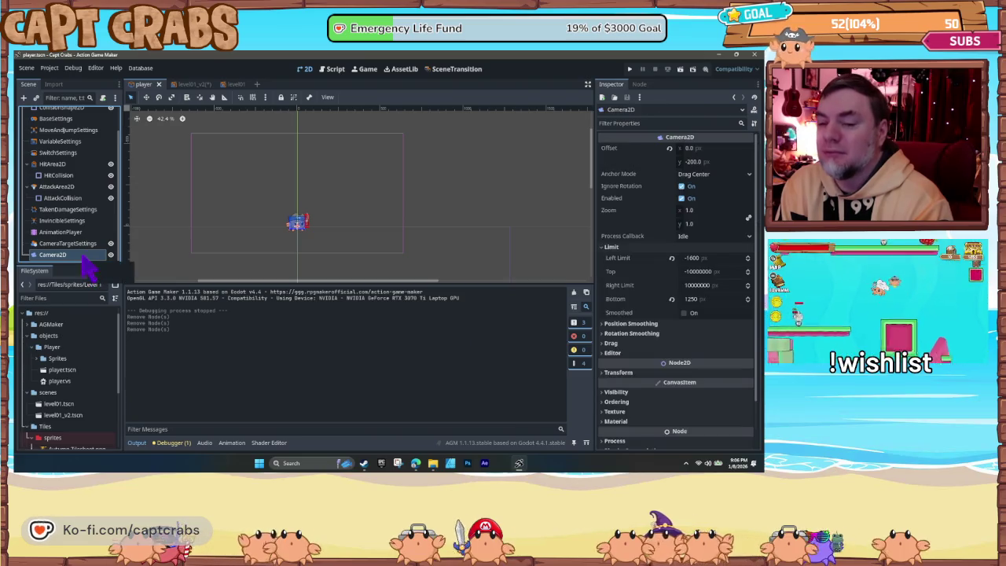
Step: Save the level01_v2 scene and zoom in on the Player above the sand strip
click(203, 87)
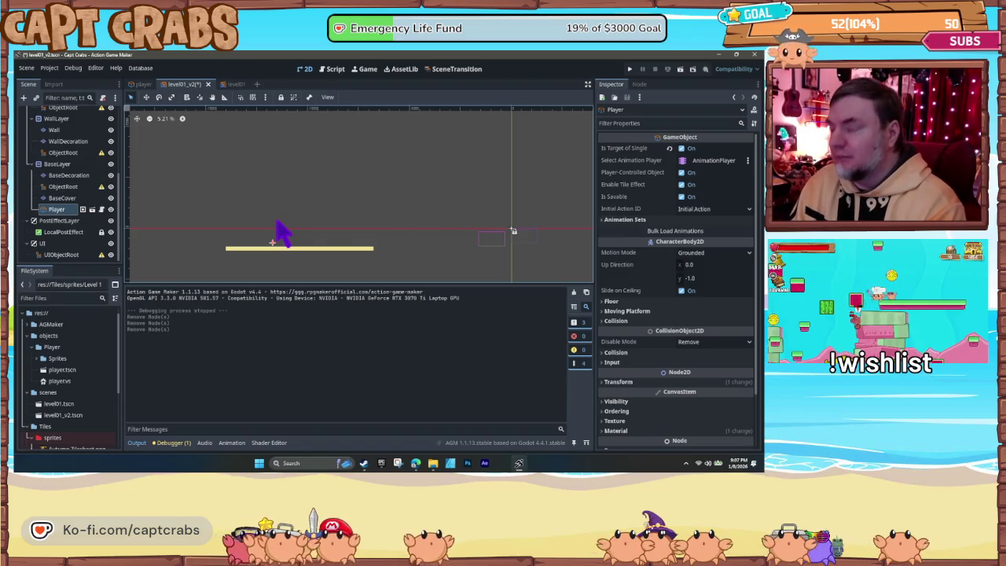
key(ctrl+s)
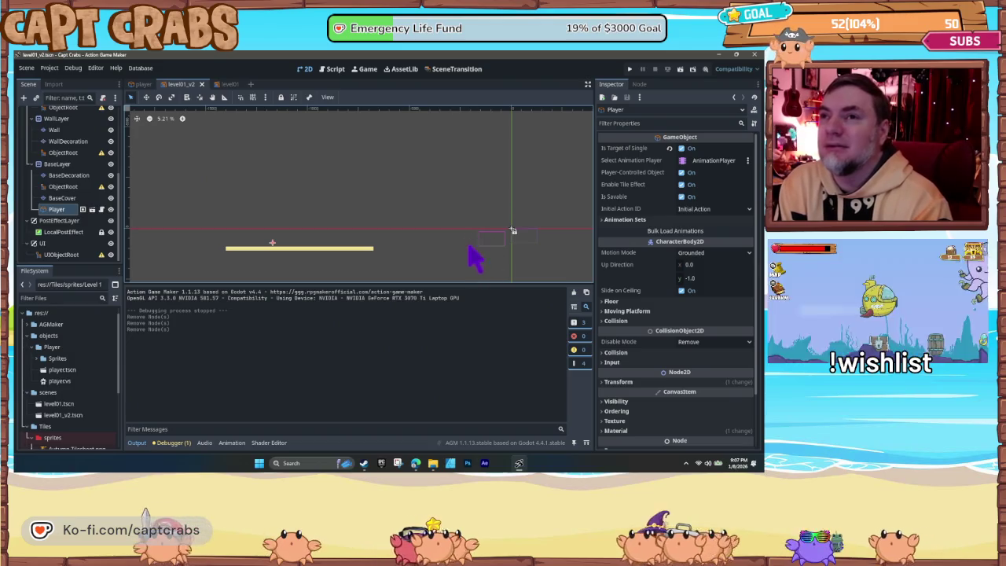
scroll(67, 236, up, 5)
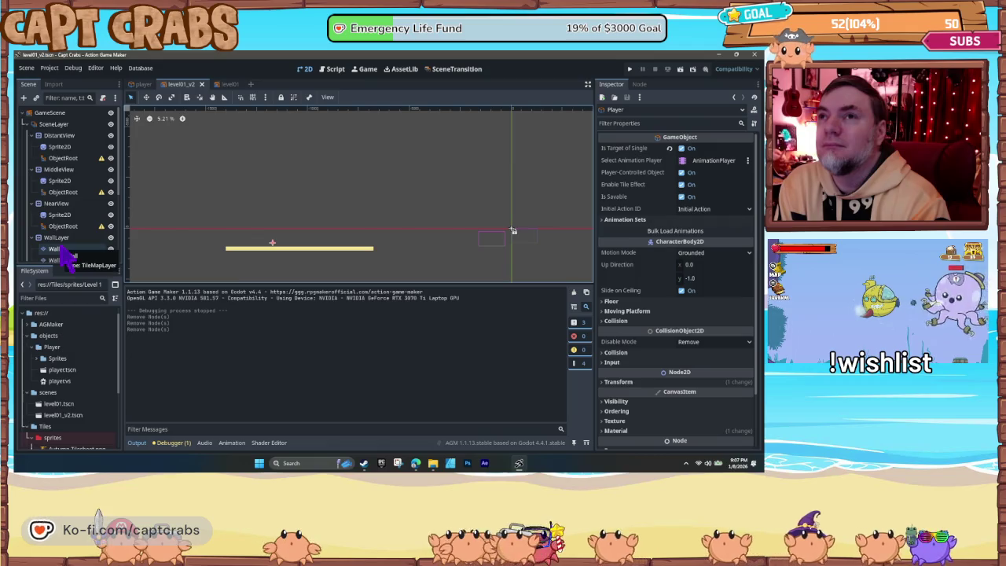
scroll(67, 256, down, 5)
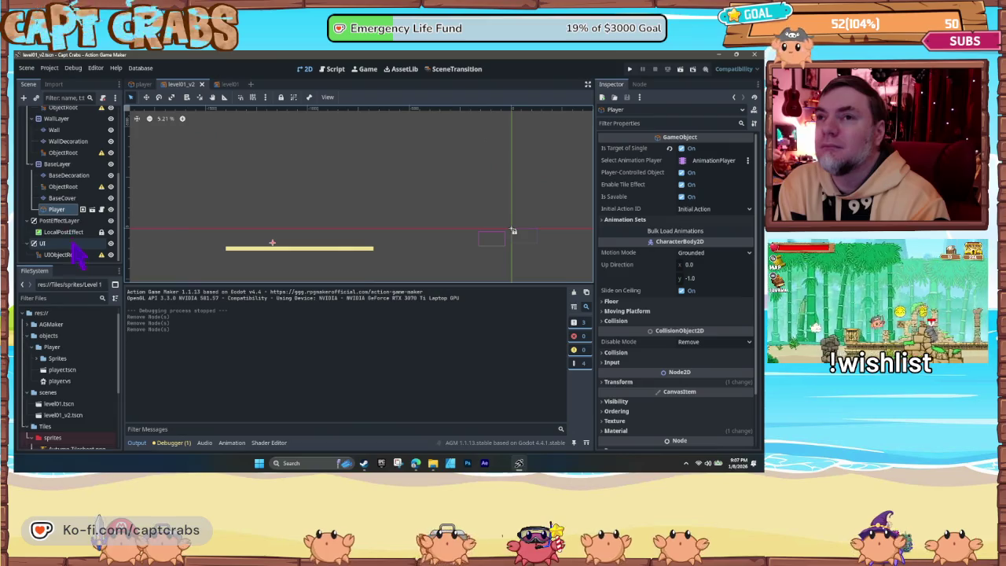
scroll(264, 263, up, 8)
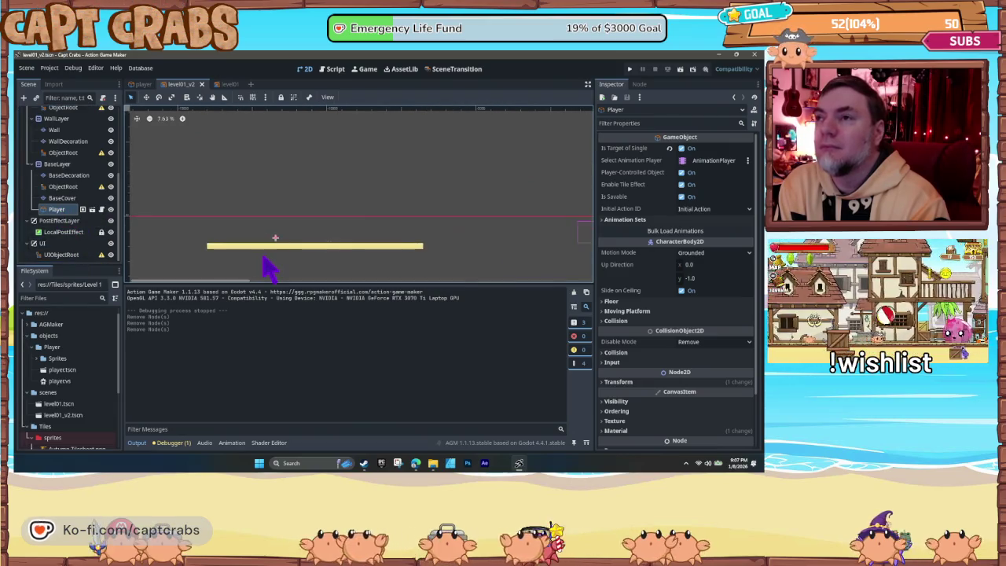
scroll(293, 252, up, 2)
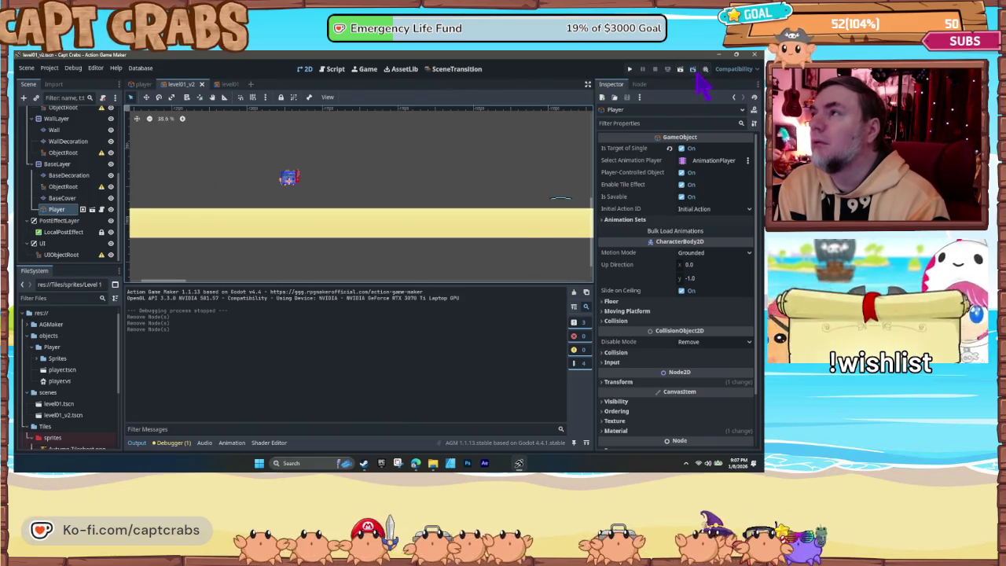
click(695, 71)
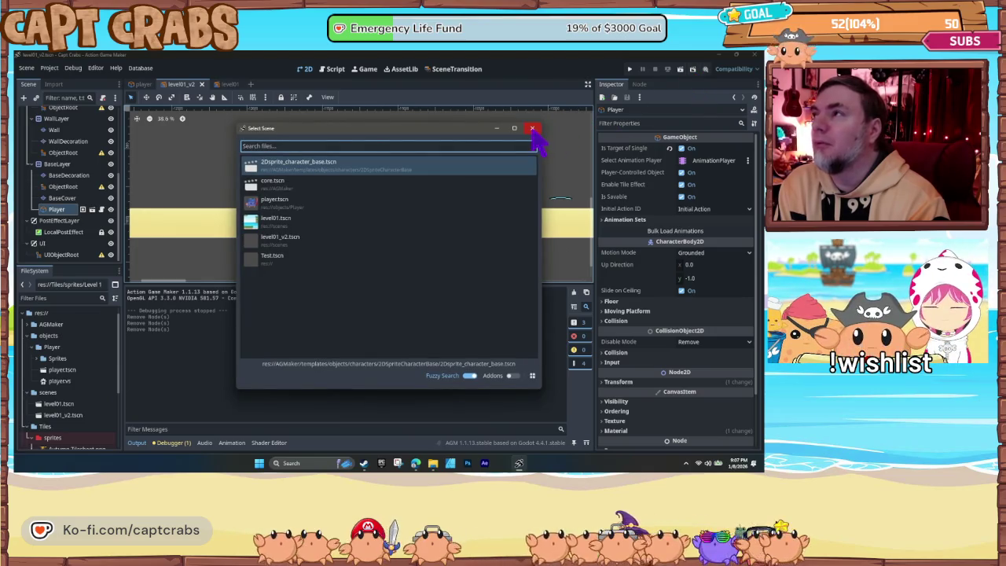
click(533, 129)
click(680, 69)
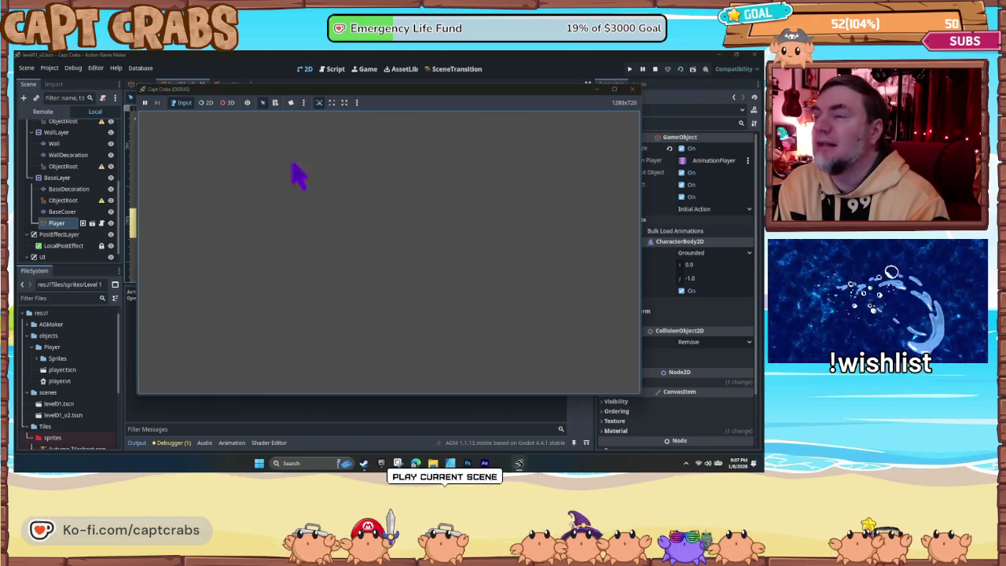
click(633, 89)
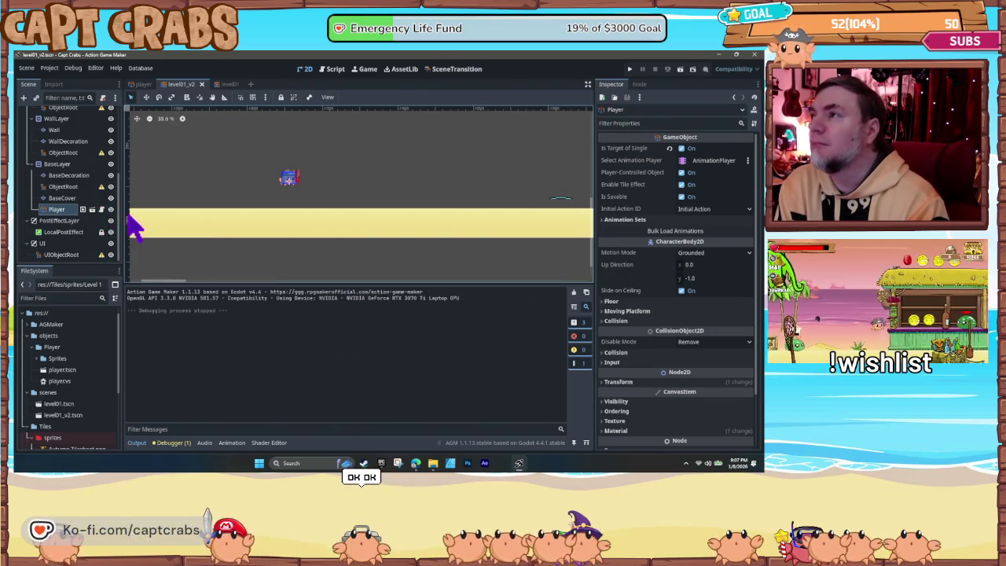
scroll(71, 189, up, 5)
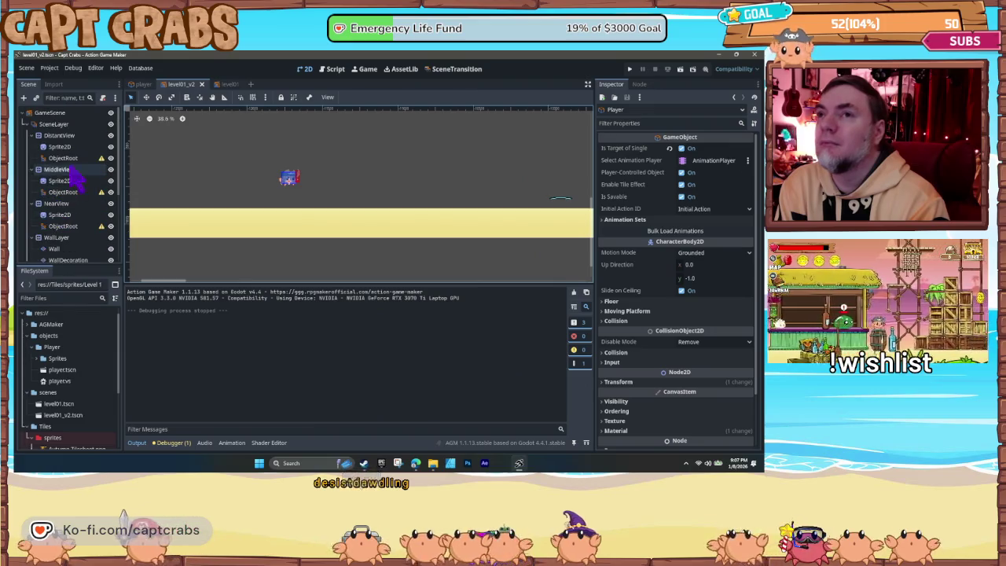
click(59, 124)
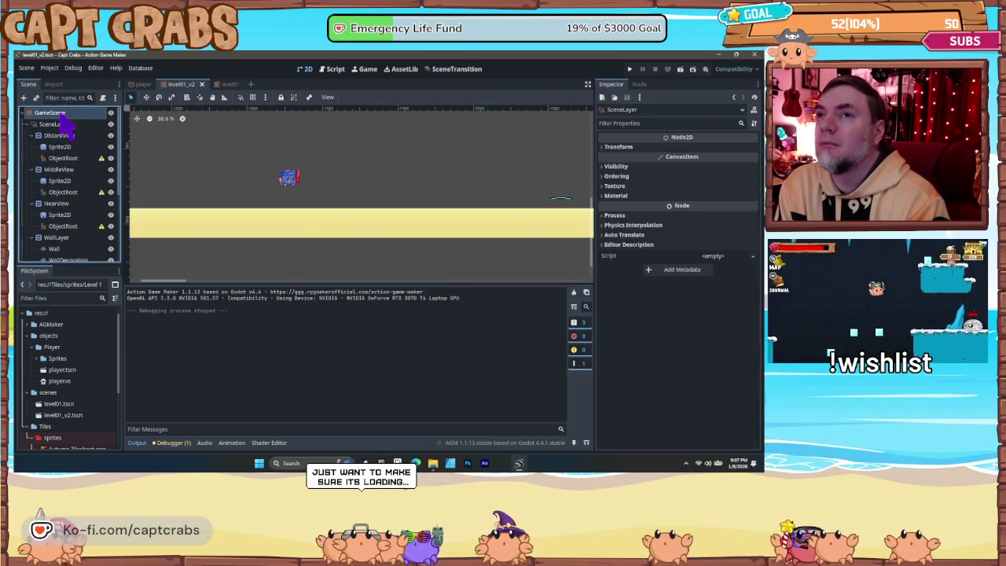
click(59, 114)
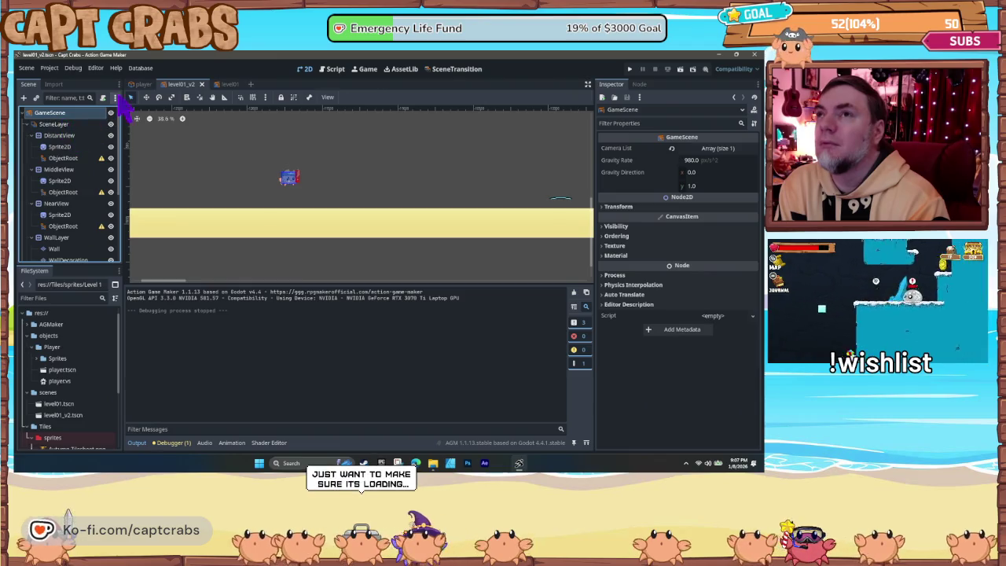
click(145, 85)
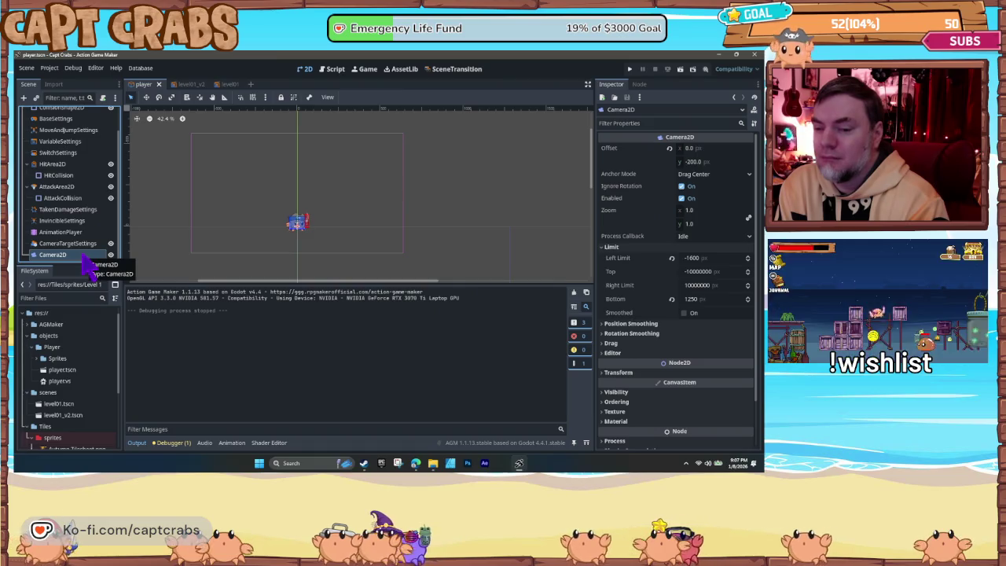
click(70, 245)
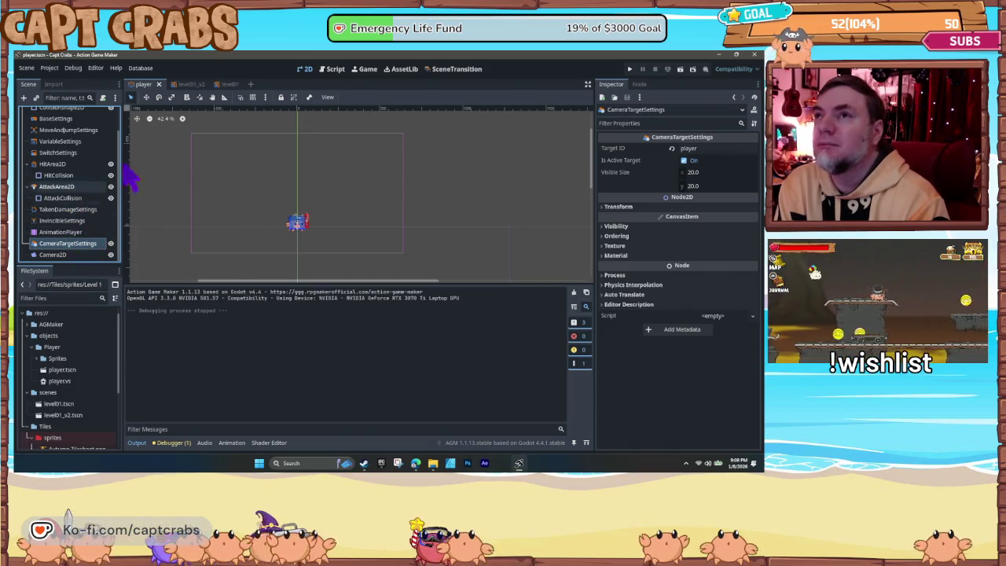
click(221, 85)
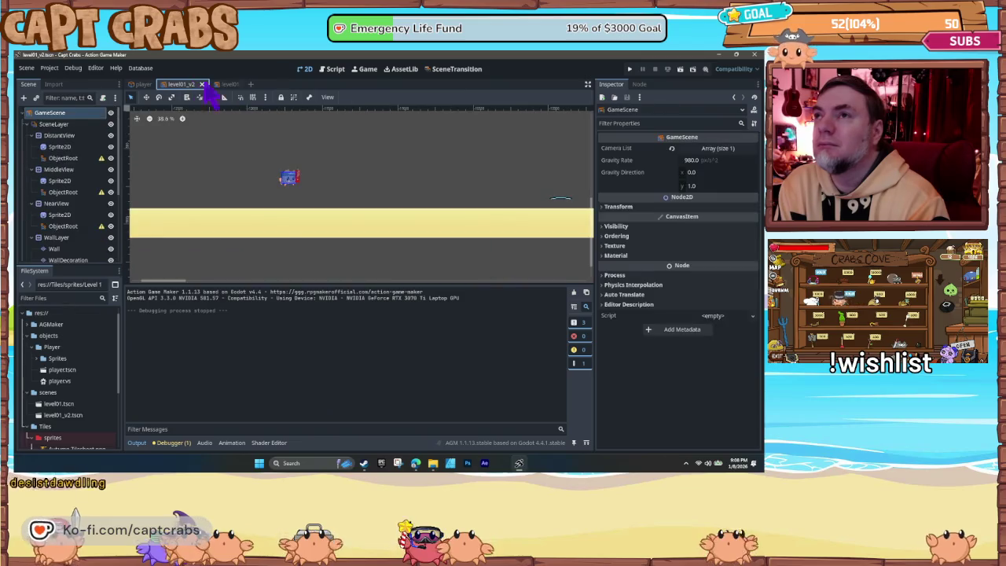
Step: Look over the level01 tilemap, then close the level01 scene
scroll(362, 235, down, 8)
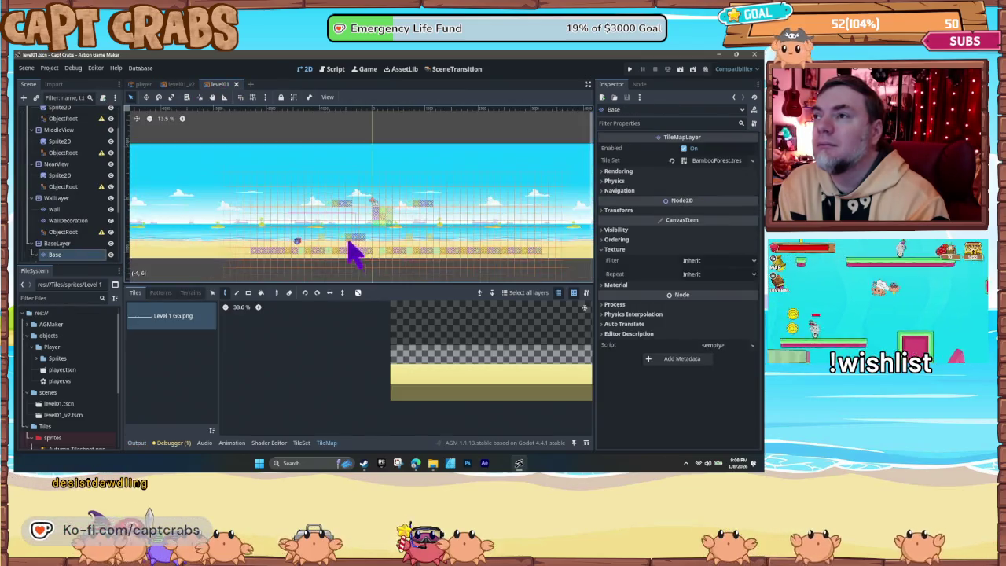
scroll(331, 259, up, 6)
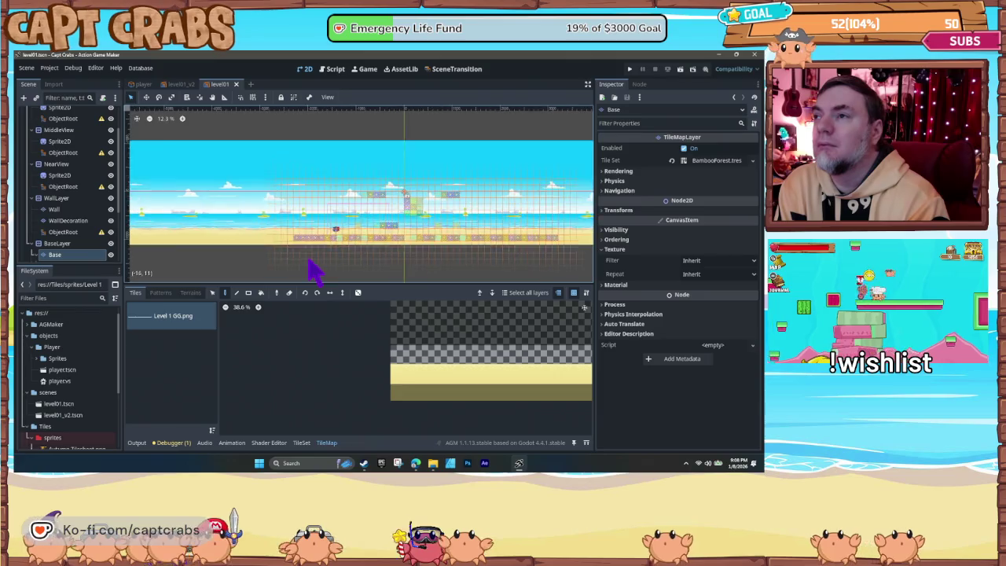
drag(311, 246, 293, 267)
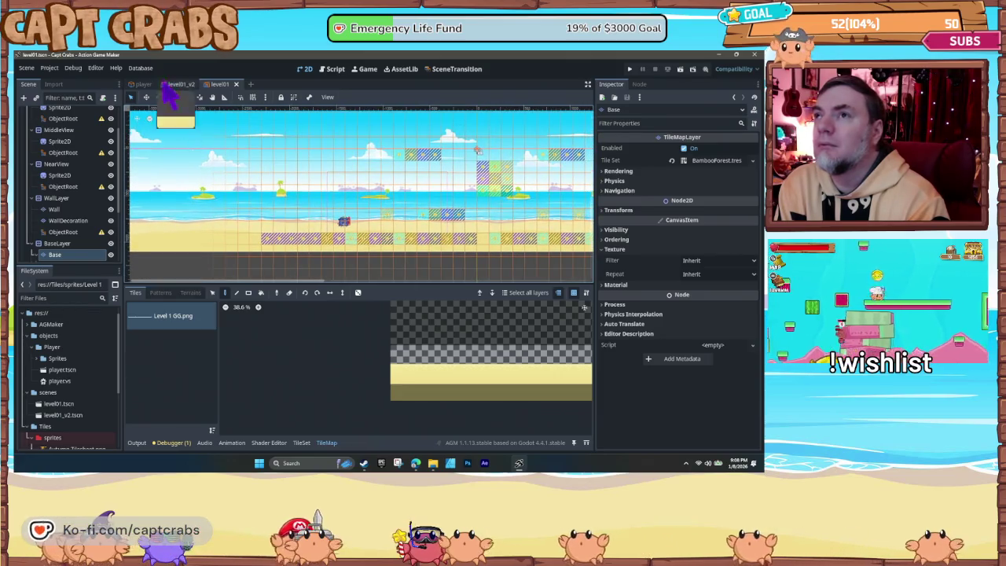
click(236, 84)
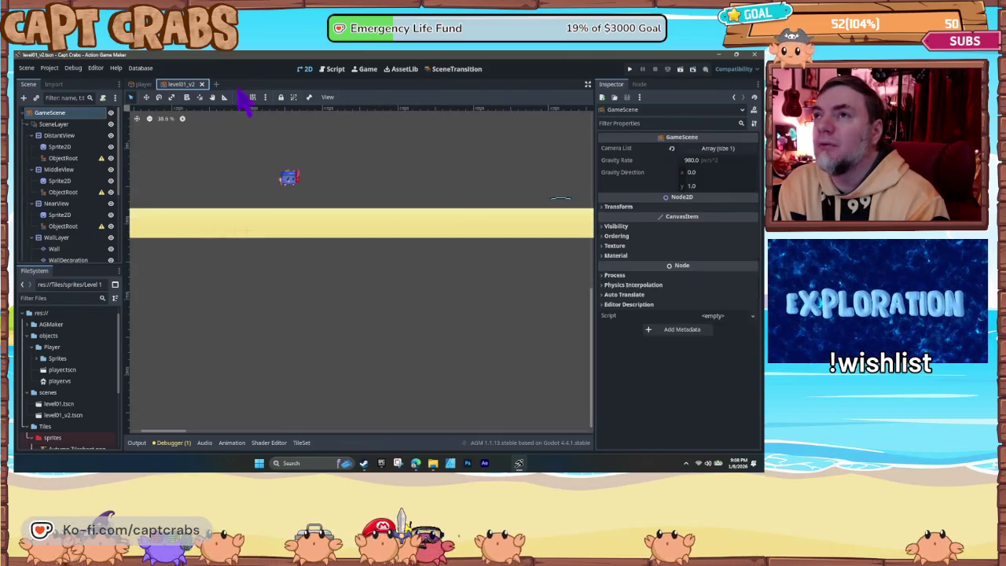
Step: Pan the level01_v2 view toward the camera frame and select the Player to show its properties
scroll(253, 240, down, 5)
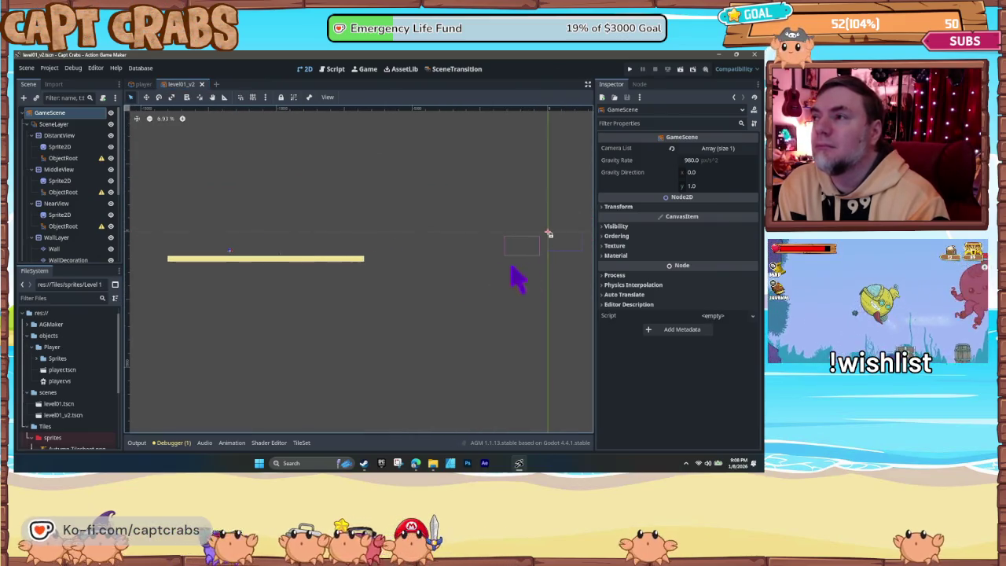
click(525, 244)
scroll(523, 267, up, 5)
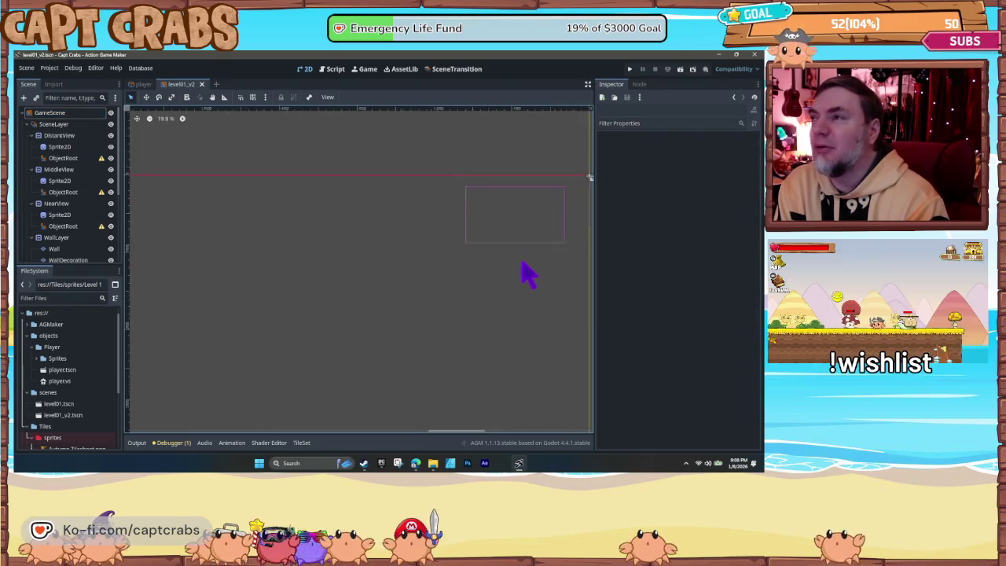
drag(528, 244, 468, 272)
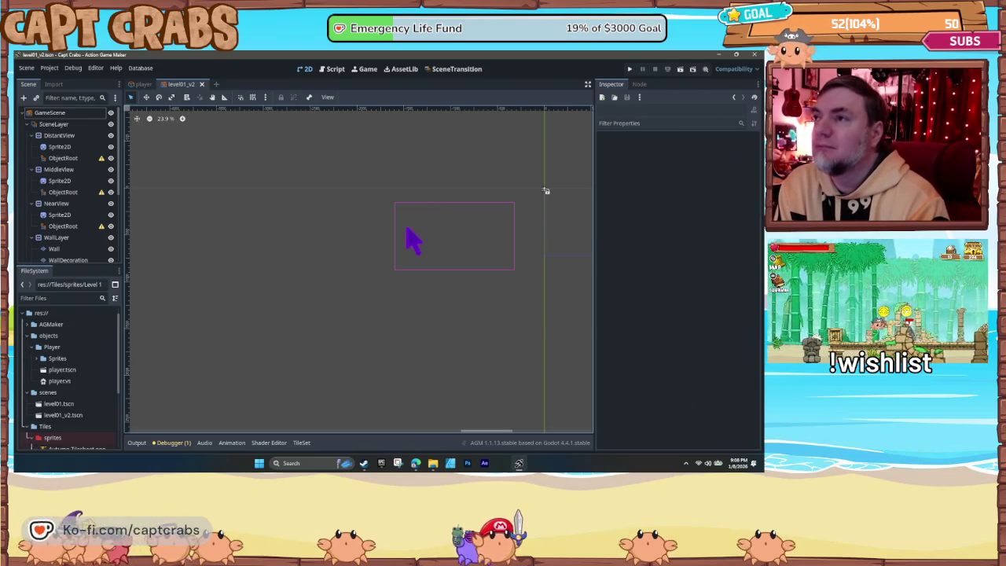
scroll(75, 213, down, 5)
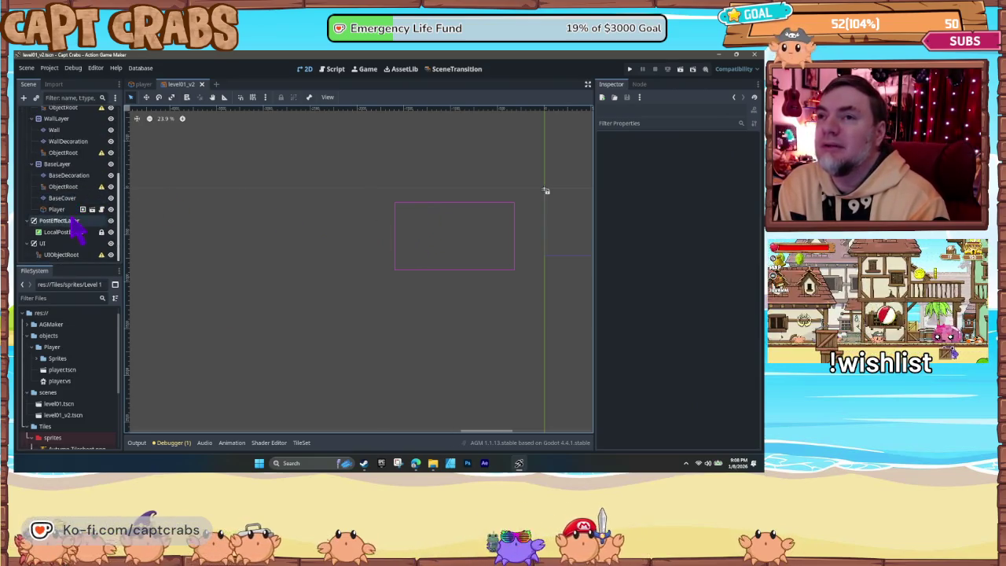
mouse_move(68, 210)
mouse_down()
mouse_move(478, 272)
mouse_move(442, 272)
mouse_move(438, 255)
mouse_move(419, 262)
mouse_move(294, 220)
mouse_move(85, 204)
mouse_move(78, 260)
mouse_up()
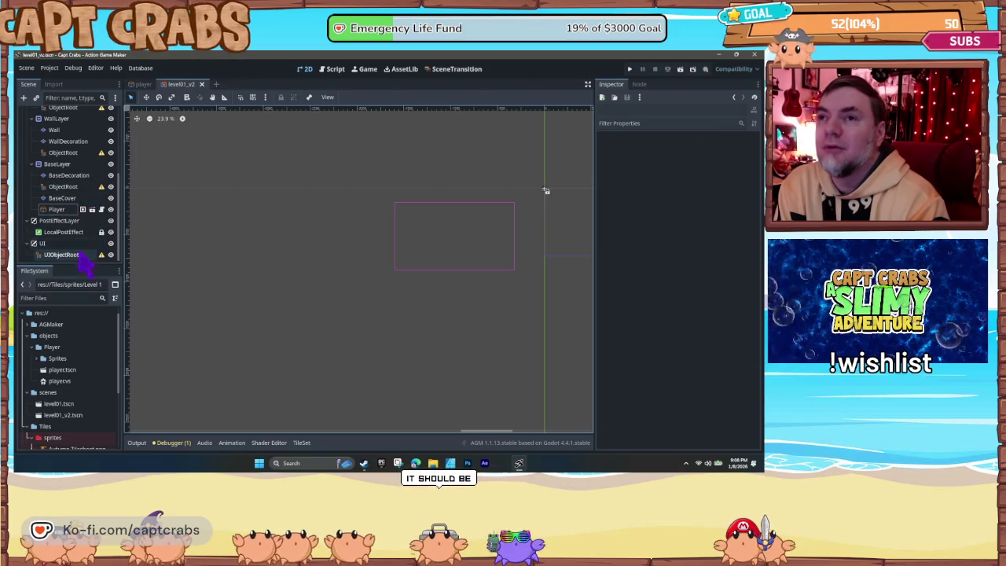
scroll(79, 264, up, 4)
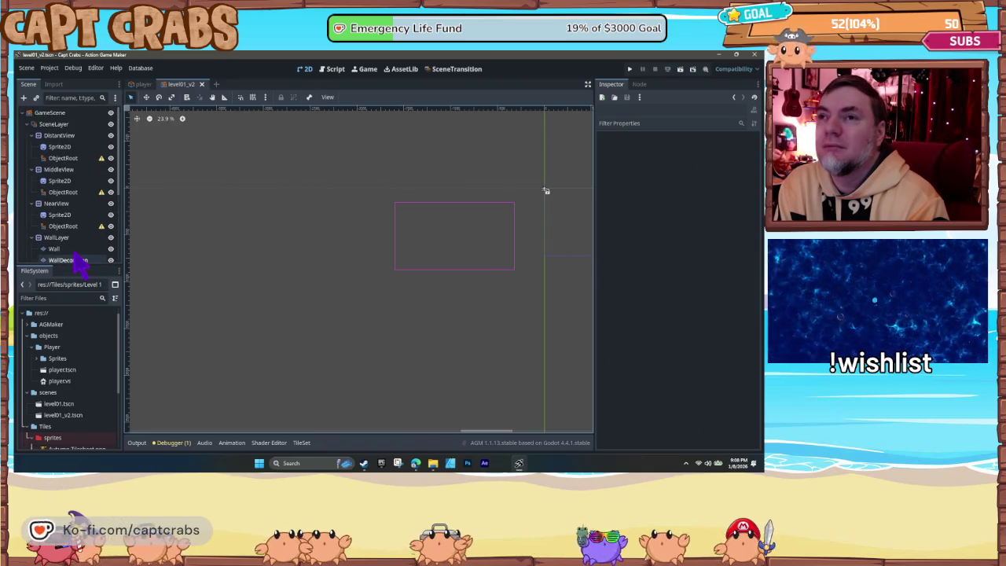
scroll(79, 263, up, 2)
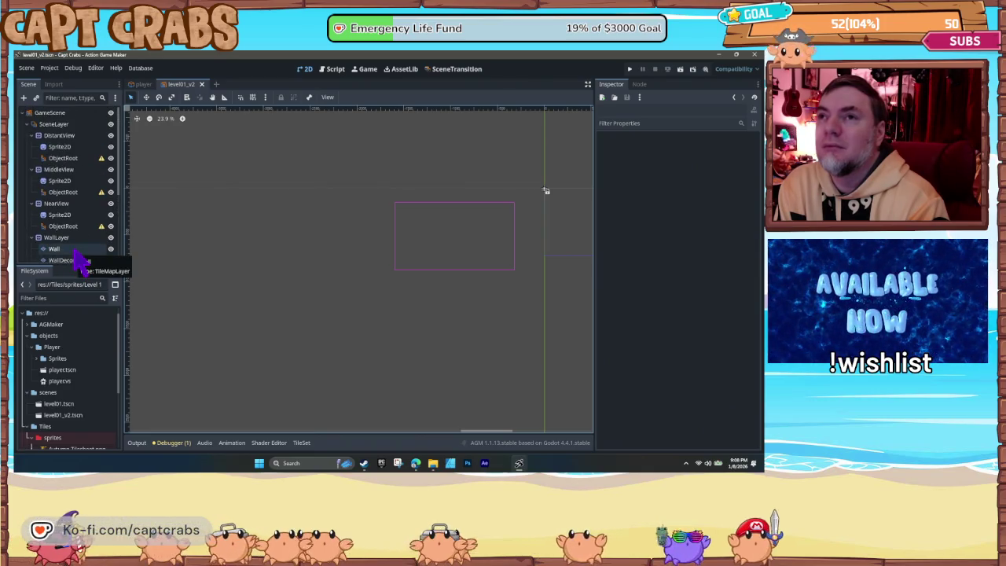
scroll(77, 253, down, 2)
scroll(76, 253, down, 5)
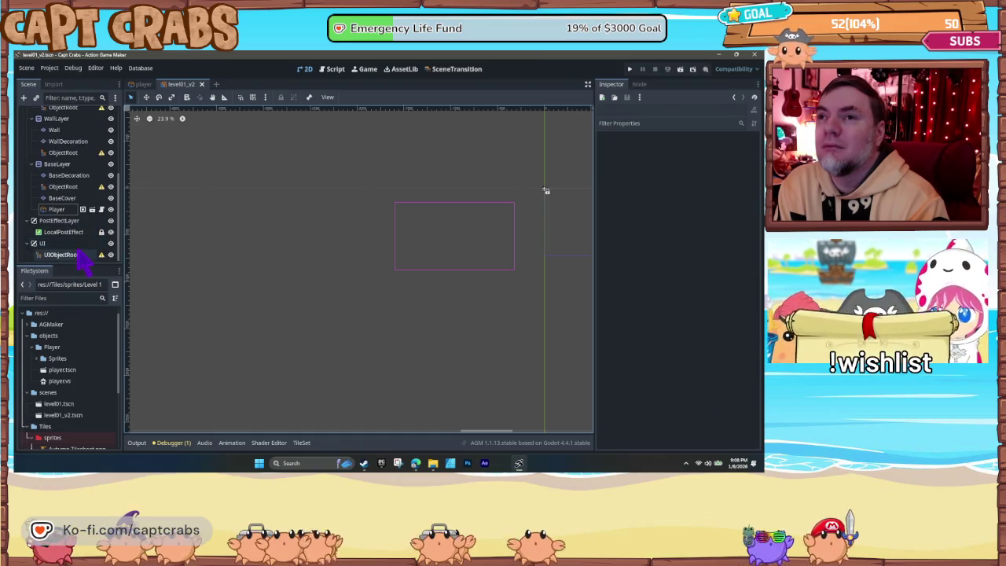
click(63, 210)
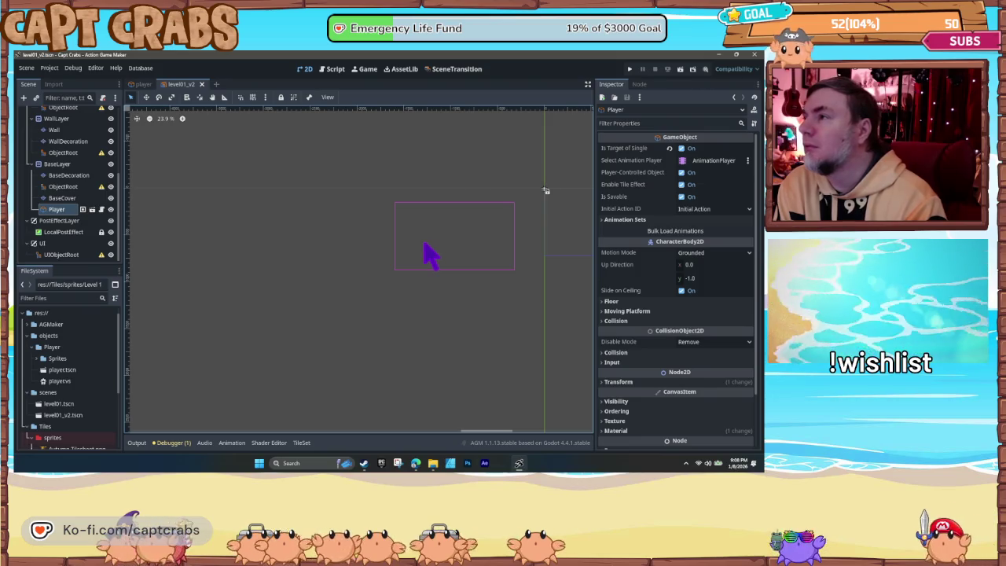
Step: Check the Player's Initial Action ID options, leave them unchanged, and locate the Player
click(682, 209)
click(636, 206)
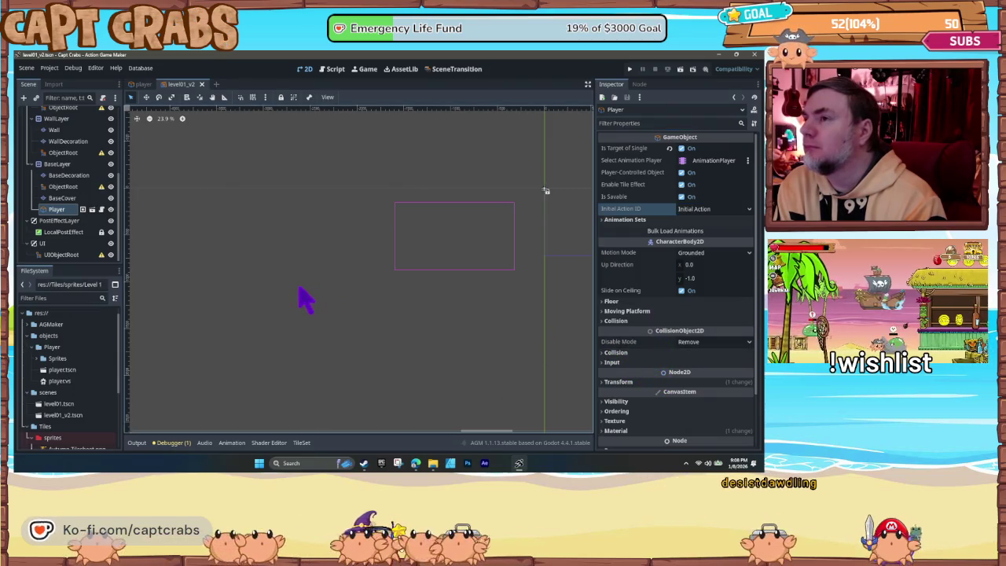
scroll(318, 315, down, 10)
drag(223, 318, 382, 348)
scroll(362, 352, up, 5)
scroll(348, 343, up, 5)
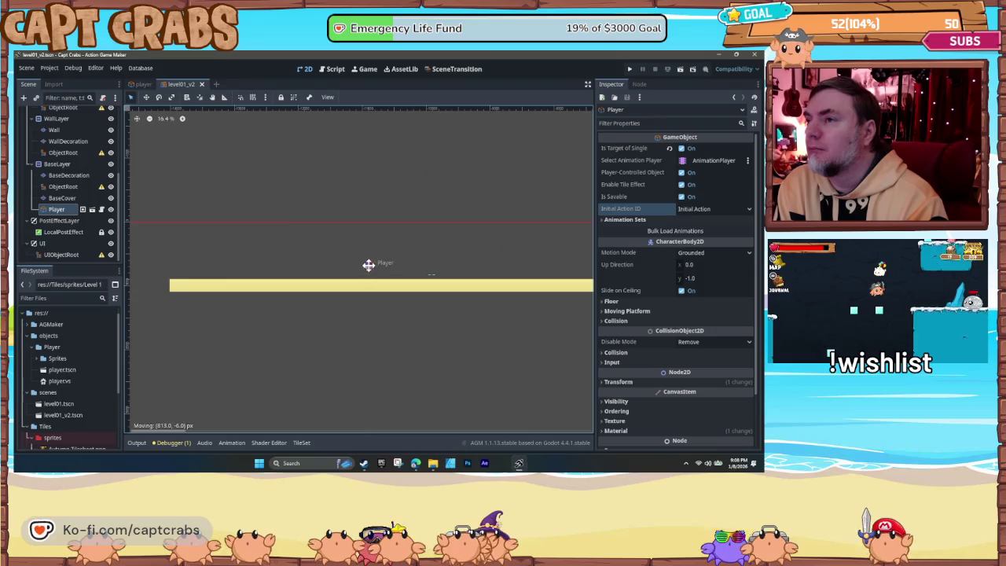
scroll(343, 265, up, 12)
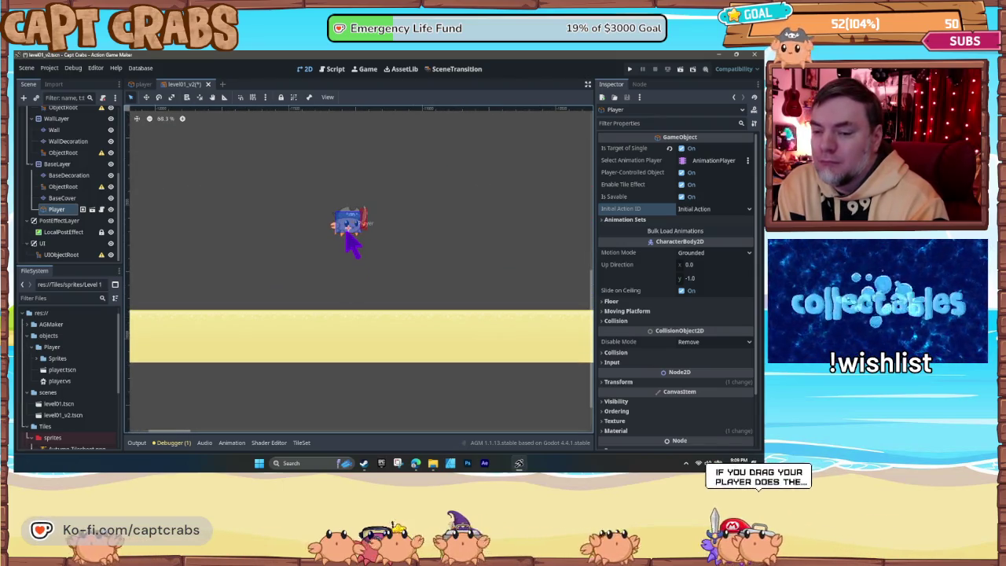
Step: Drag the Player across the level to sit just beside the scene origin
drag(343, 226, 349, 240)
scroll(341, 278, down, 5)
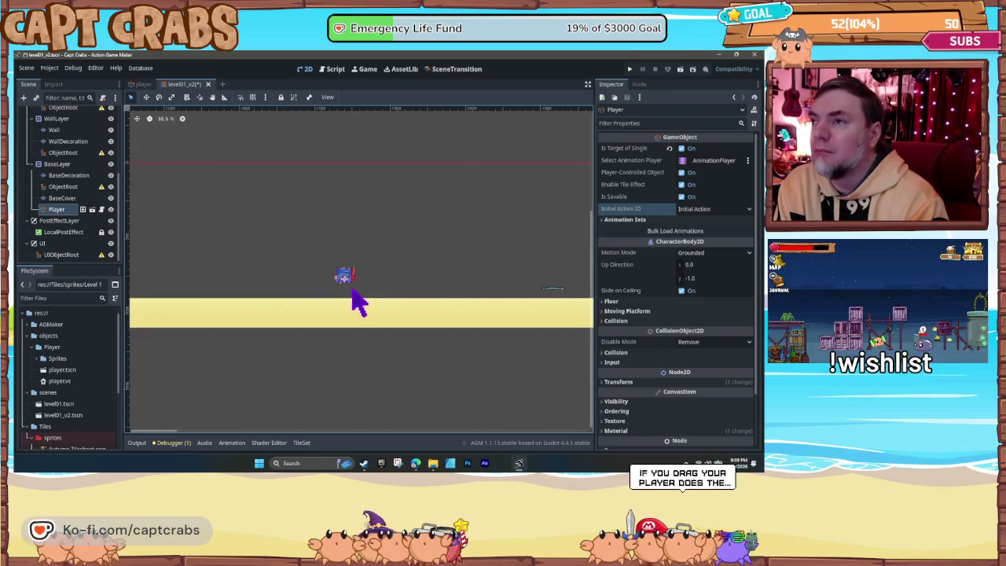
mouse_move(351, 295)
mouse_down()
mouse_move(678, 279)
mouse_move(550, 278)
mouse_up()
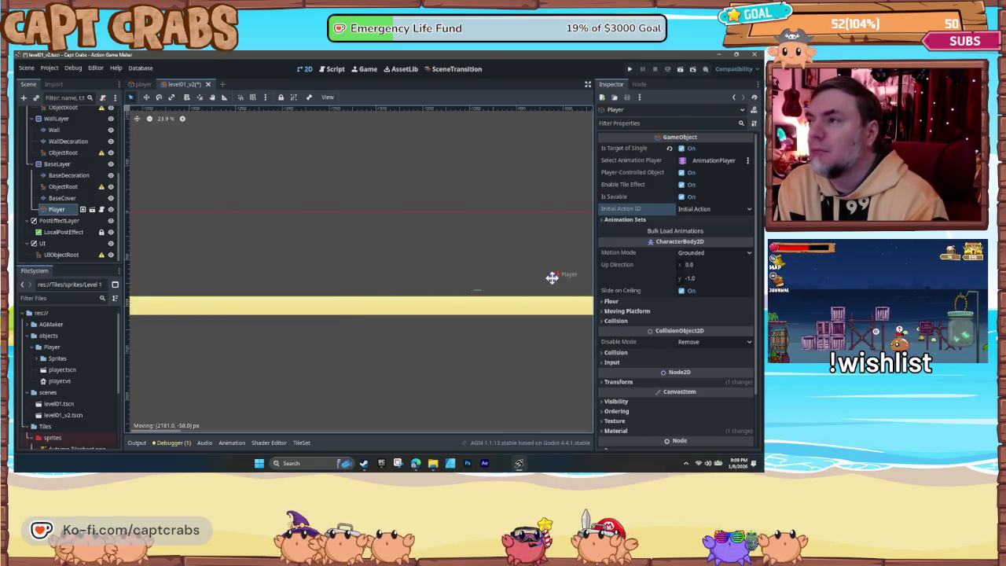
scroll(470, 314, down, 3)
scroll(202, 307, right, 3)
scroll(187, 314, down, 2)
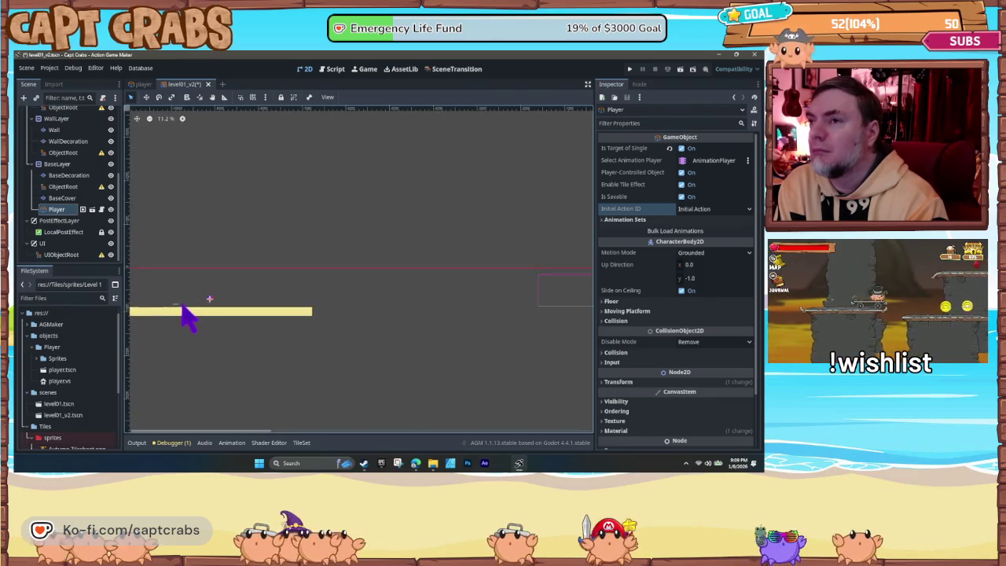
mouse_move(307, 296)
mouse_down()
mouse_move(452, 322)
mouse_move(393, 301)
mouse_move(571, 292)
mouse_move(481, 307)
mouse_move(587, 304)
mouse_move(506, 297)
mouse_move(565, 300)
mouse_up()
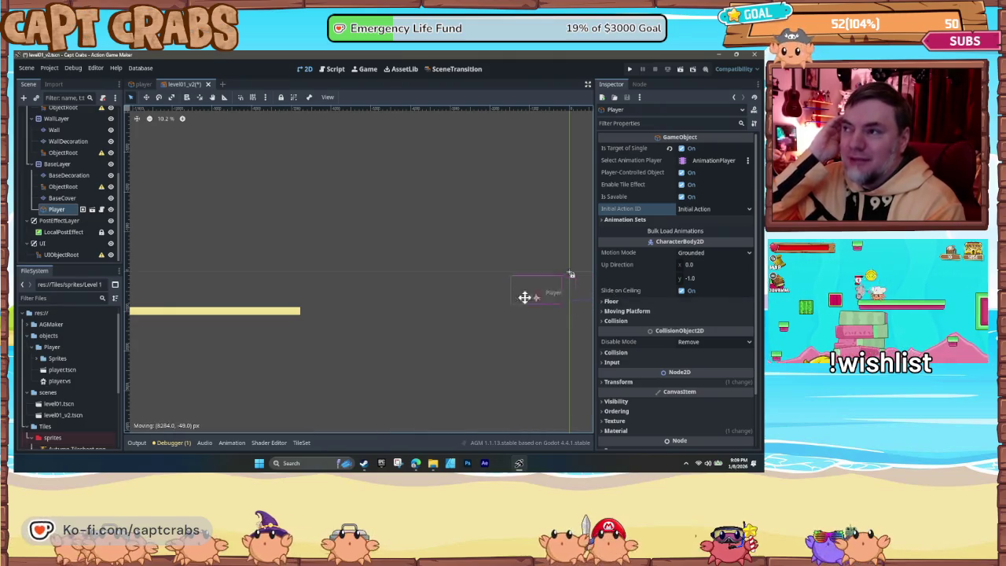
mouse_move(531, 299)
mouse_down()
mouse_move(521, 299)
mouse_move(542, 299)
mouse_move(521, 301)
mouse_up()
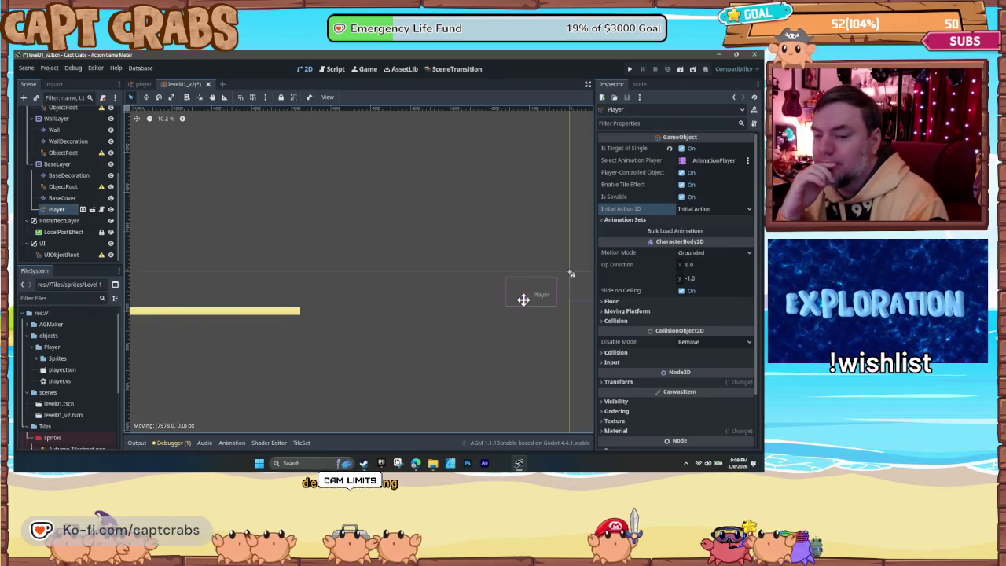
mouse_move(528, 330)
mouse_down()
mouse_move(267, 332)
mouse_move(313, 301)
mouse_move(397, 307)
mouse_move(337, 307)
mouse_up()
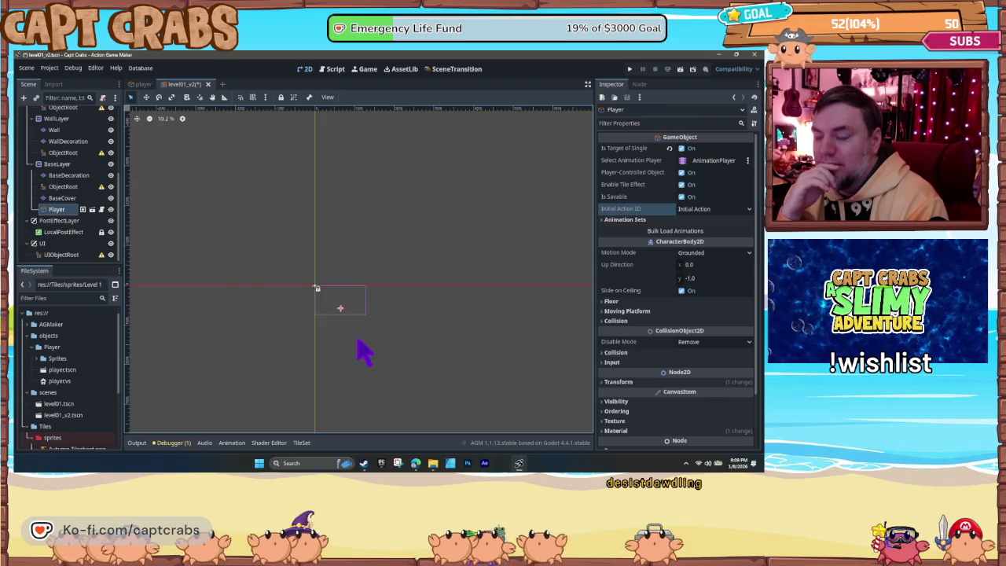
mouse_move(430, 343)
mouse_down()
mouse_move(411, 152)
mouse_move(373, 331)
mouse_move(341, 307)
mouse_up()
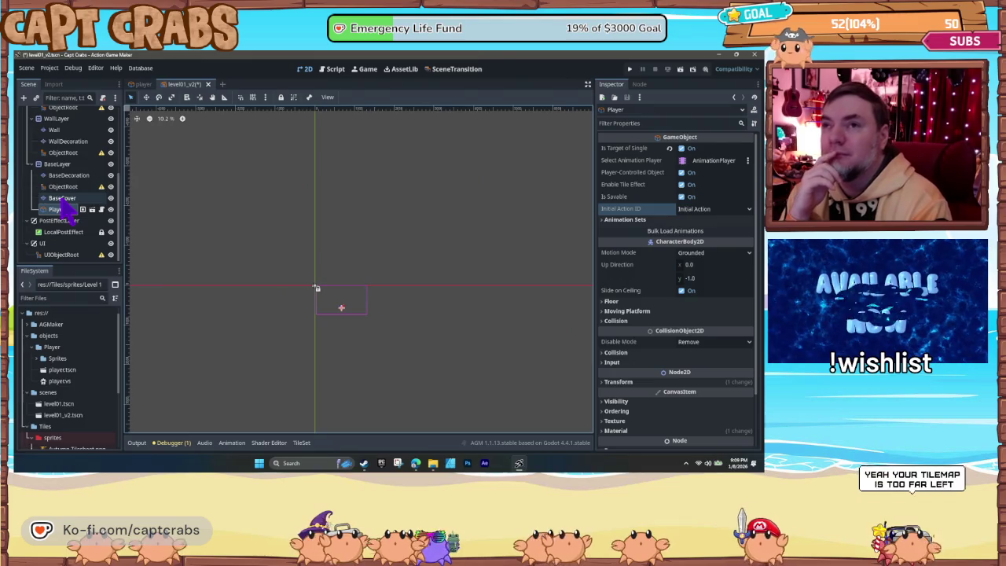
Step: Paint a row of sand tiles on BaseDecoration just below the Player, then run with F5
click(63, 198)
click(66, 175)
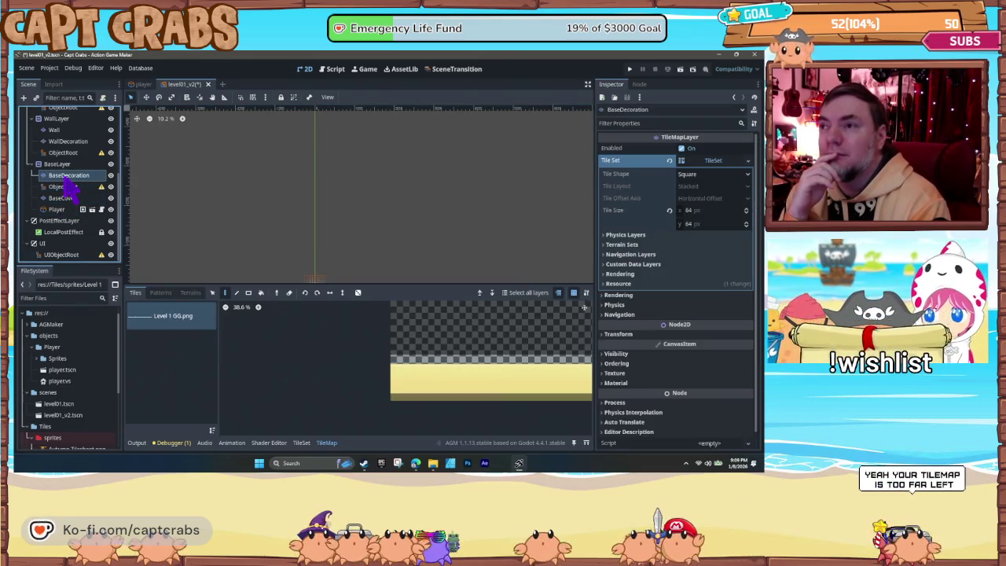
mouse_move(399, 373)
mouse_down()
mouse_move(508, 418)
mouse_move(603, 433)
mouse_move(588, 411)
mouse_up()
scroll(292, 189, up, 2)
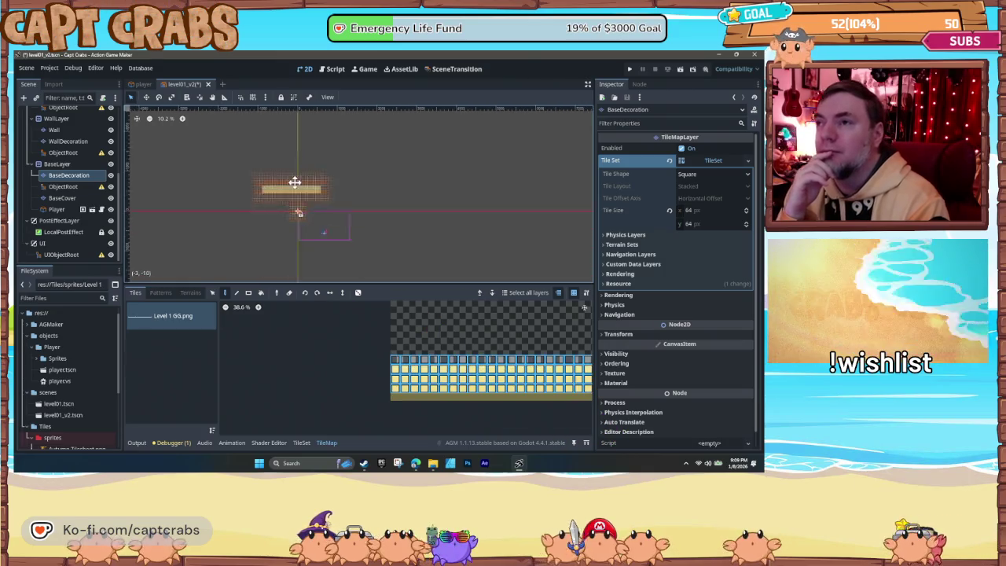
scroll(334, 246, up, 2)
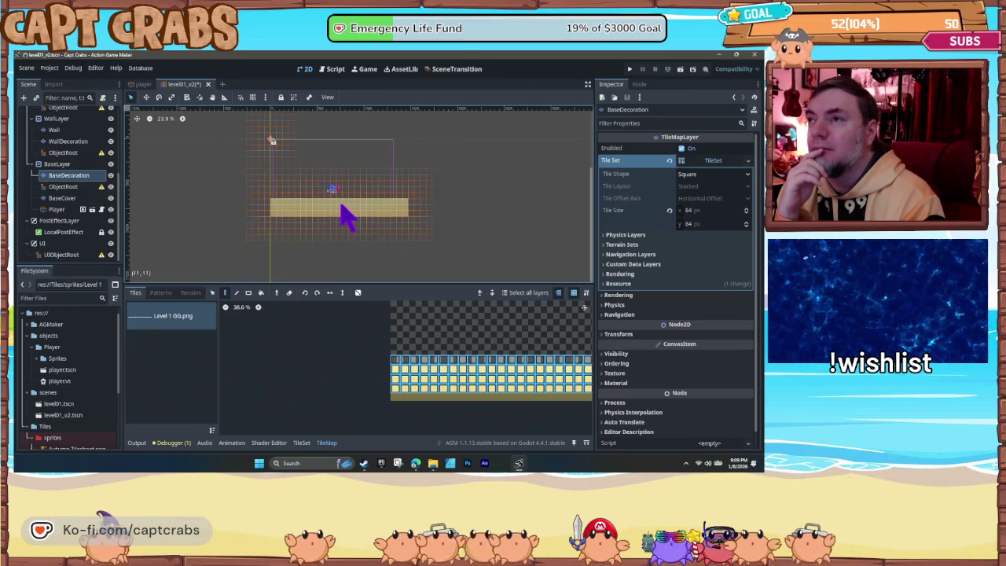
click(341, 207)
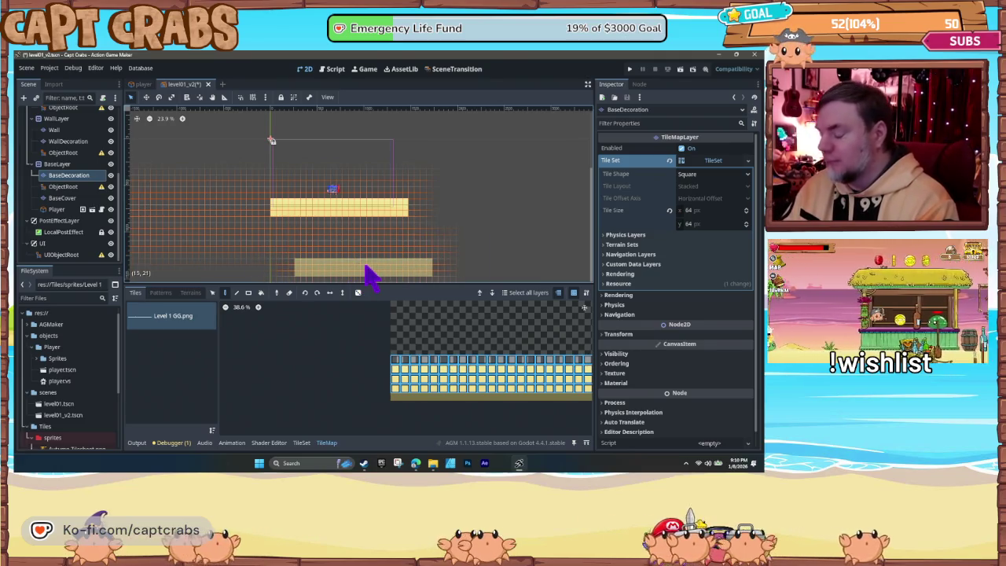
key(F5)
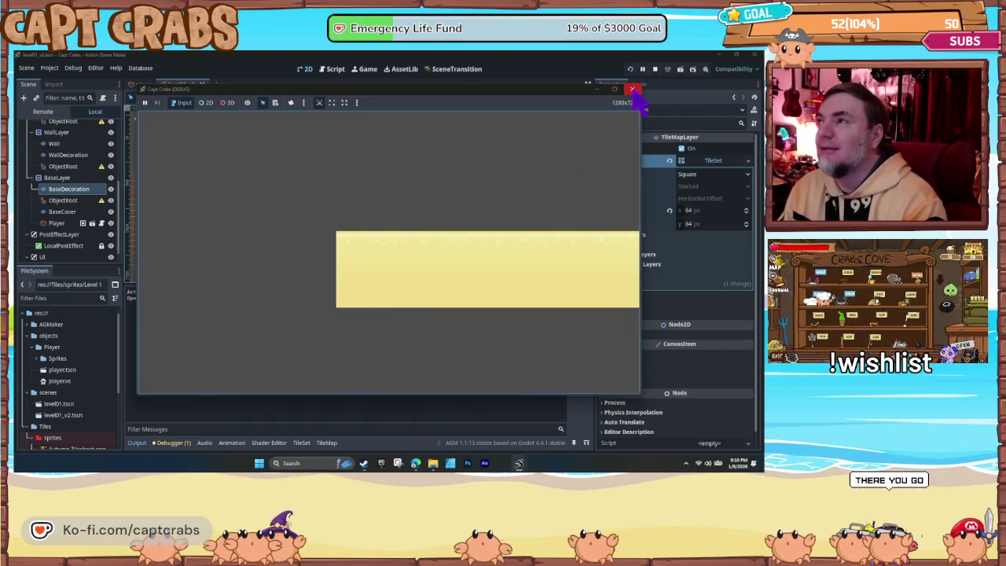
Step: Close the Capt Crabs (DEBUG) window to end the test run
click(637, 90)
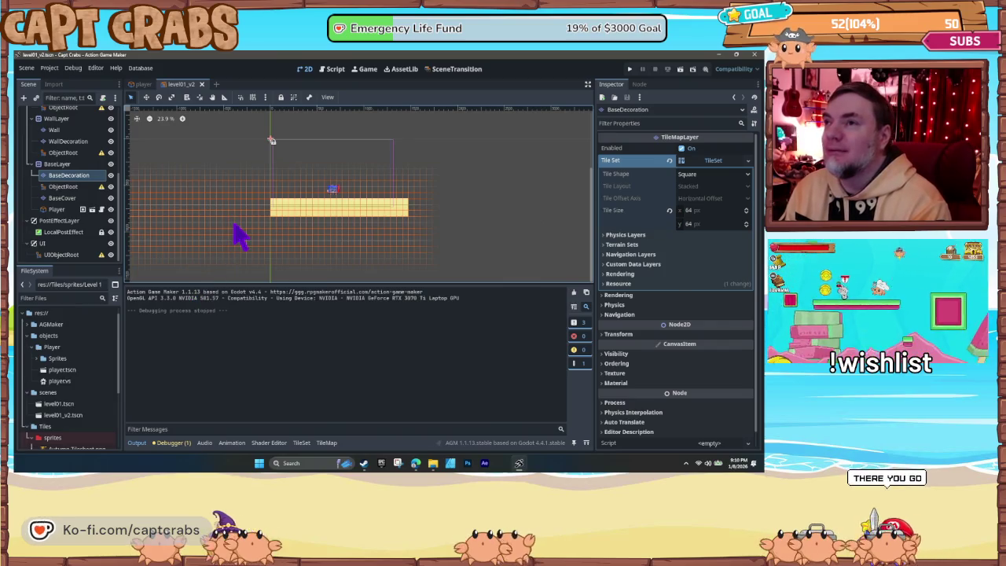
scroll(235, 230, down, 1)
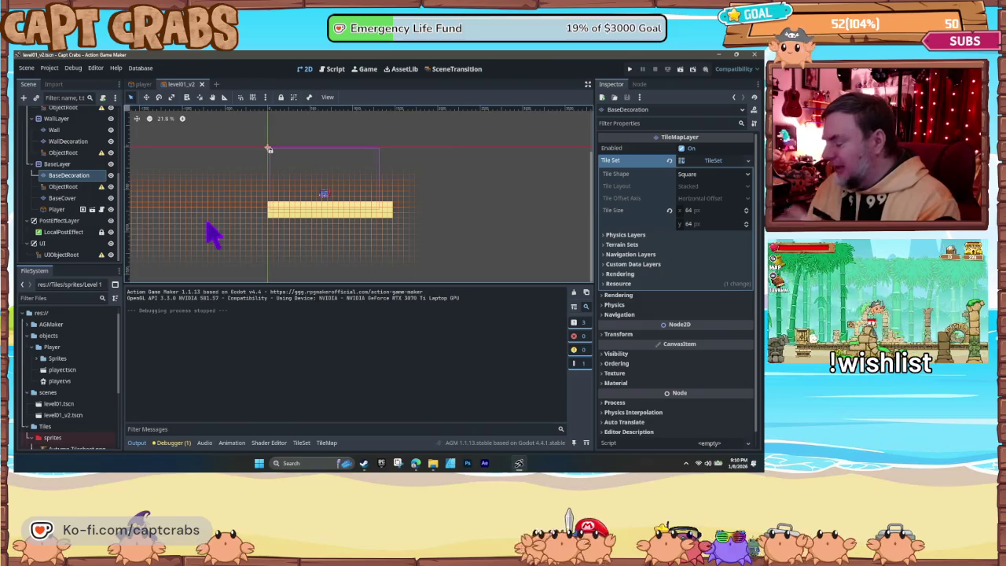
Step: Erase the long sand ground strip from the BaseDecoration layer with the eraser tool
mouse_move(194, 243)
mouse_down()
mouse_move(228, 235)
mouse_move(469, 259)
mouse_move(269, 247)
mouse_move(572, 236)
mouse_move(556, 241)
mouse_up()
scroll(399, 248, down, 3)
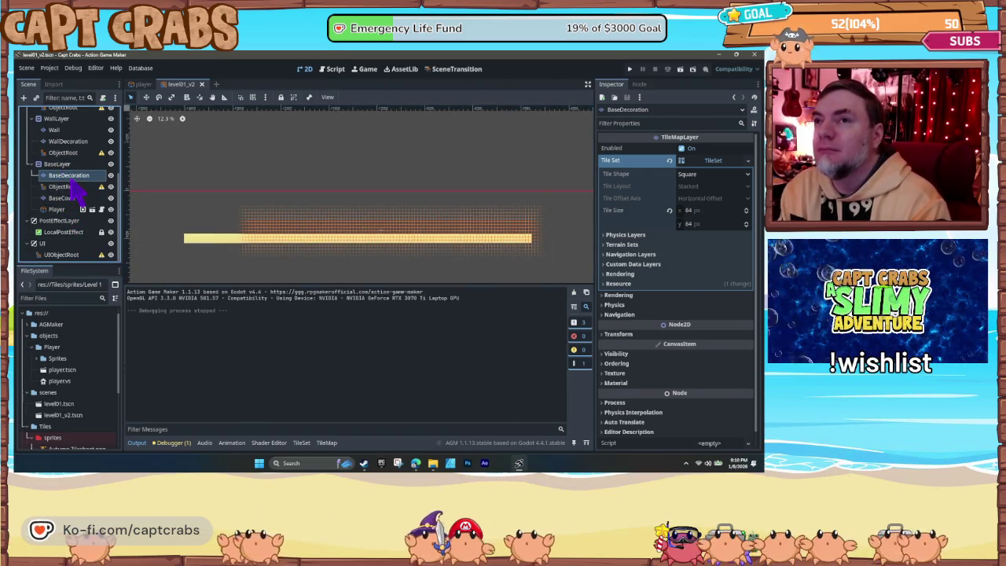
click(69, 179)
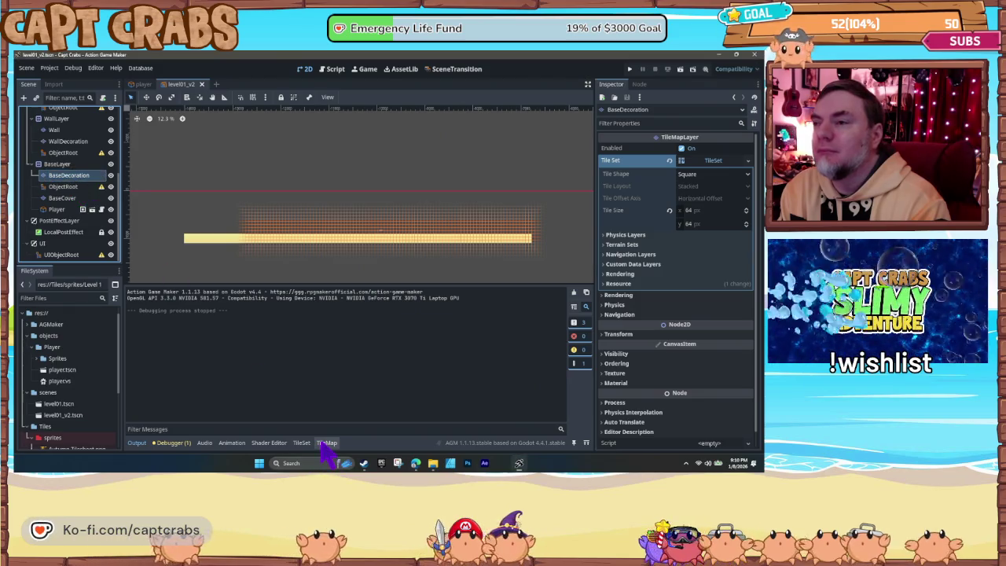
click(327, 443)
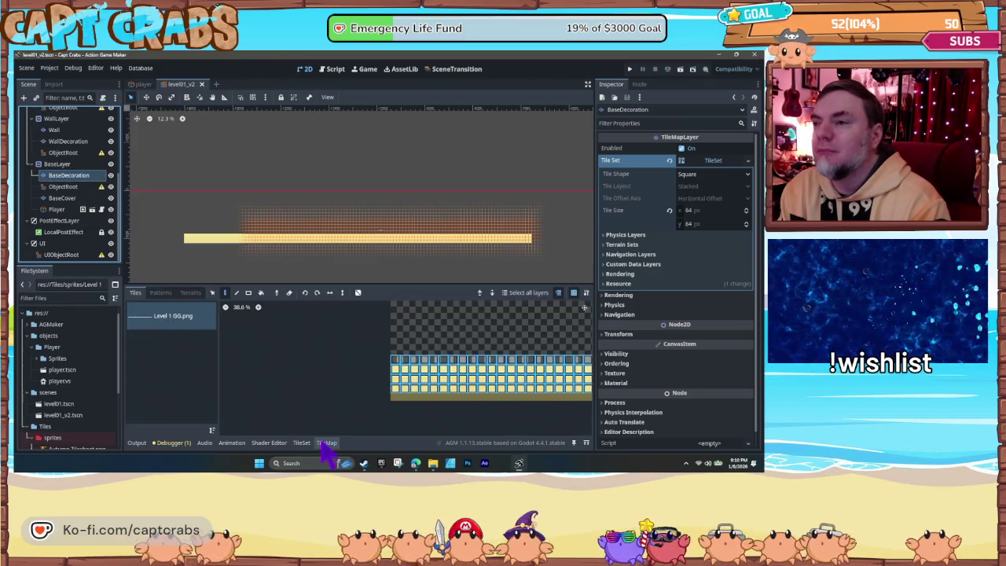
click(290, 294)
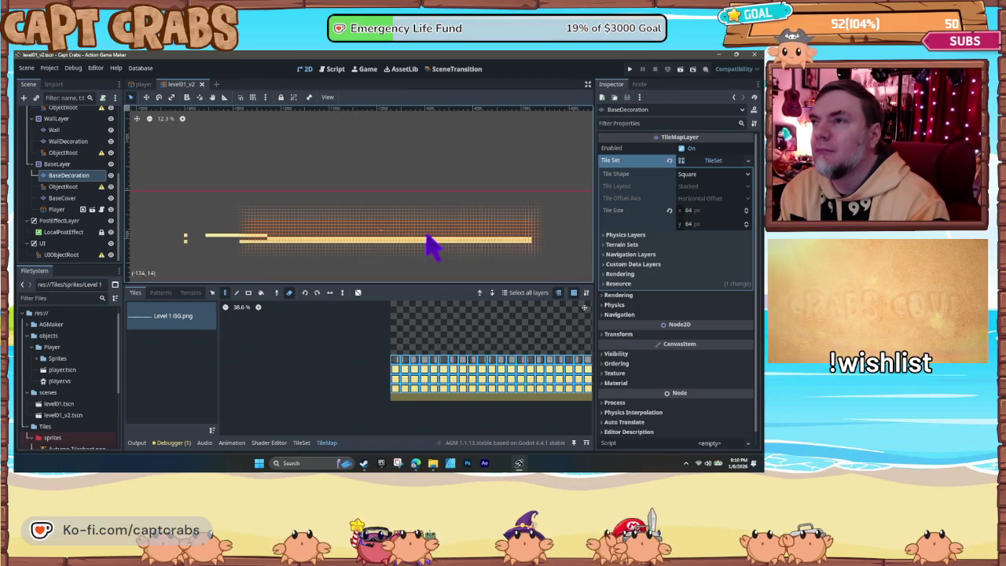
mouse_move(395, 241)
mouse_down()
mouse_move(259, 243)
mouse_move(429, 242)
mouse_move(391, 240)
mouse_up()
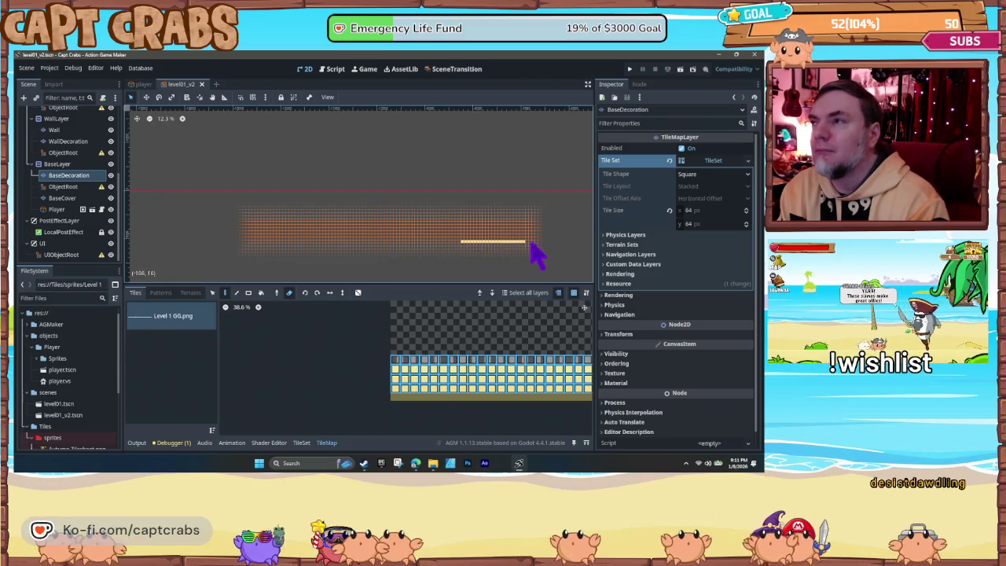
mouse_move(481, 242)
mouse_down()
mouse_move(449, 243)
mouse_move(532, 242)
mouse_up()
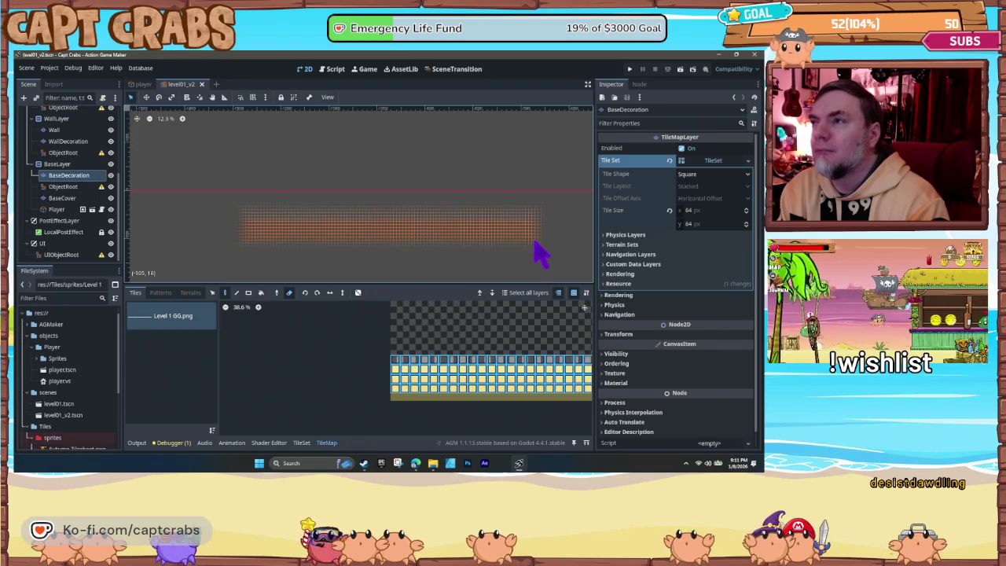
scroll(382, 247, right, 3)
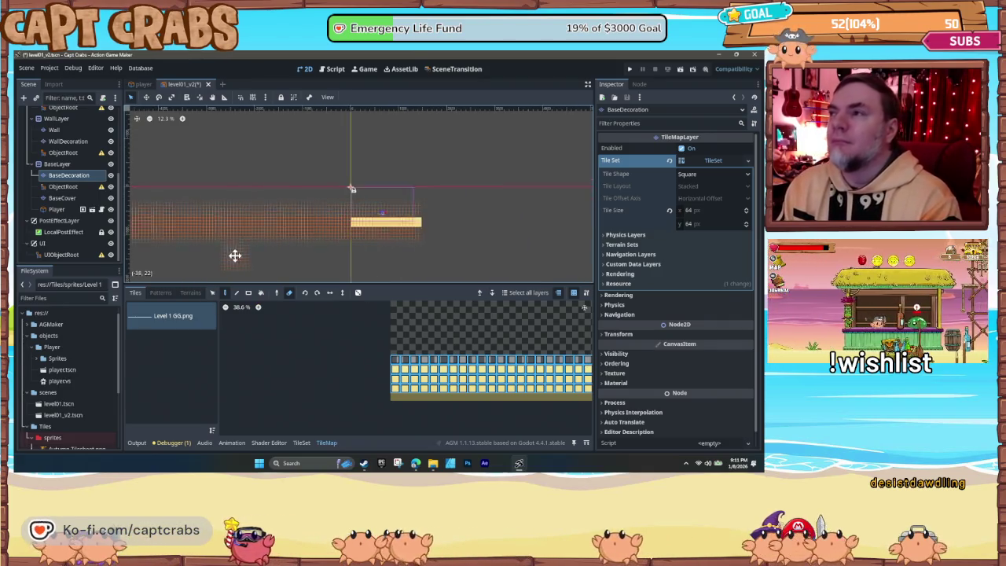
Step: Select the full row of sand and decoration tiles in the TileMap atlas
scroll(409, 260, up, 2)
scroll(452, 381, down, 4)
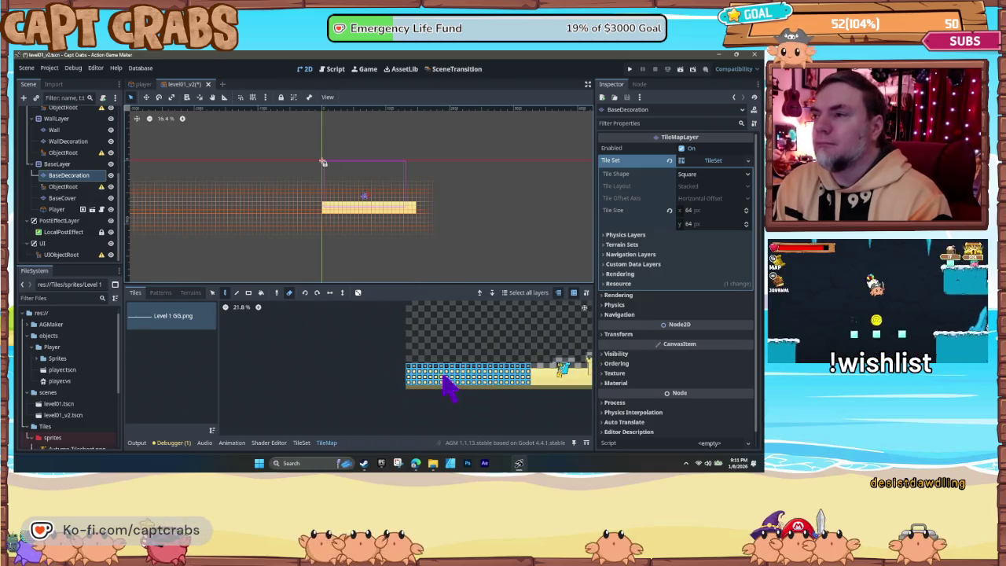
scroll(444, 381, down, 3)
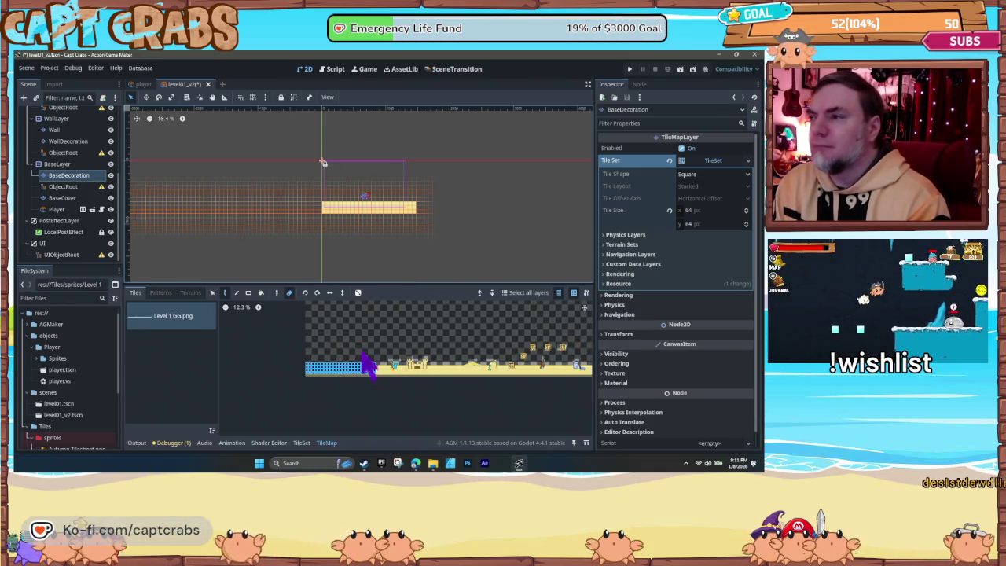
drag(318, 363, 548, 384)
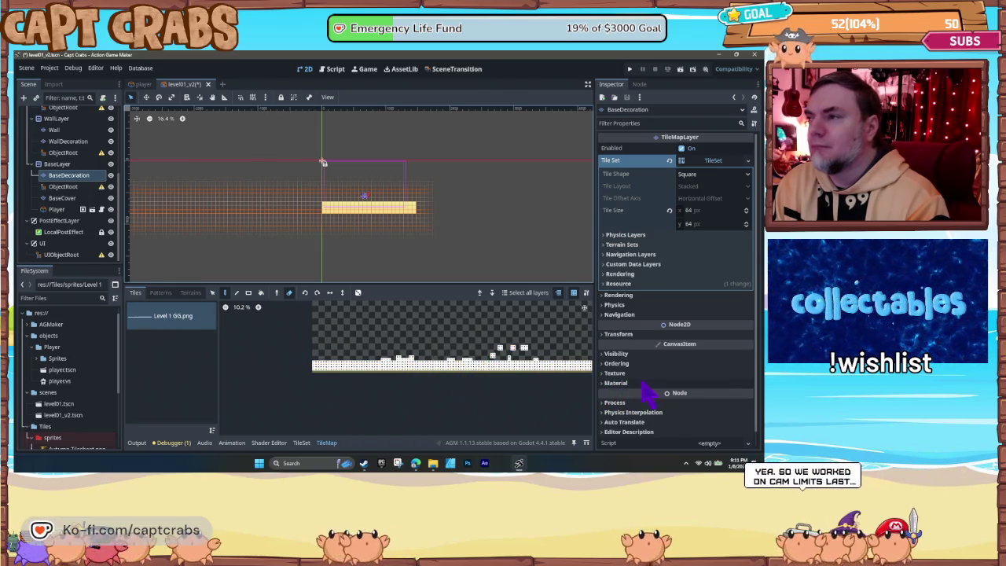
drag(662, 397, 692, 395)
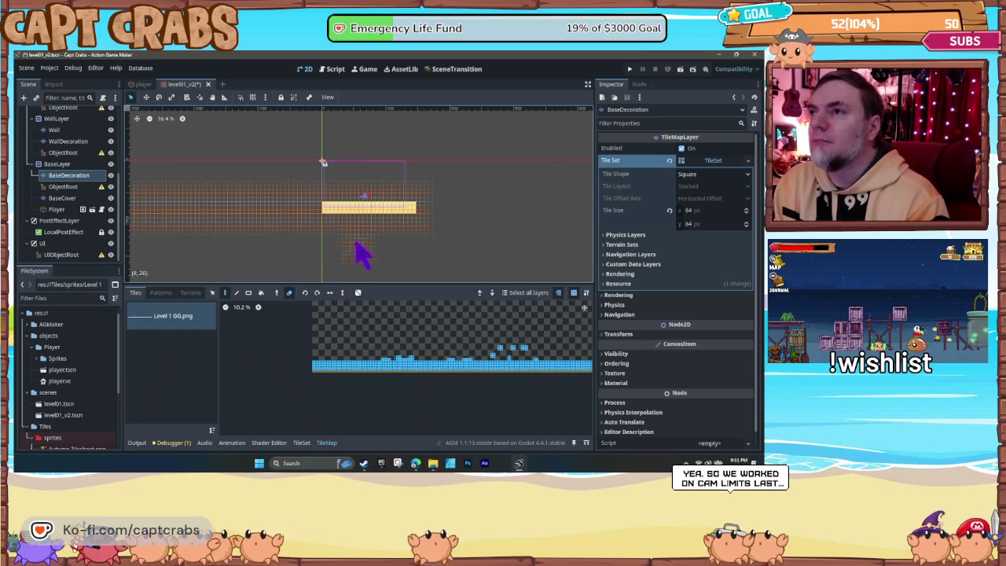
click(326, 443)
click(327, 443)
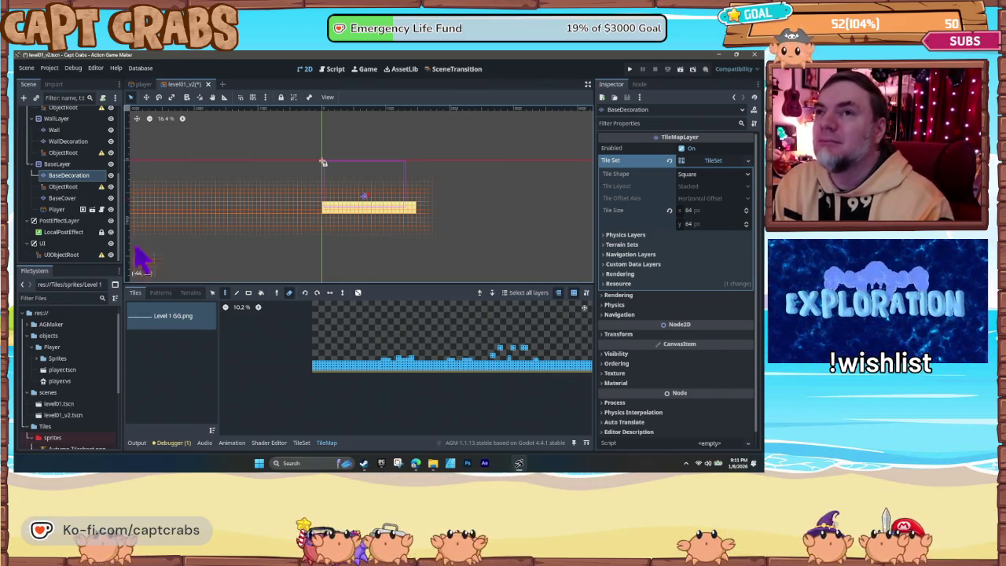
click(364, 377)
drag(356, 368, 480, 336)
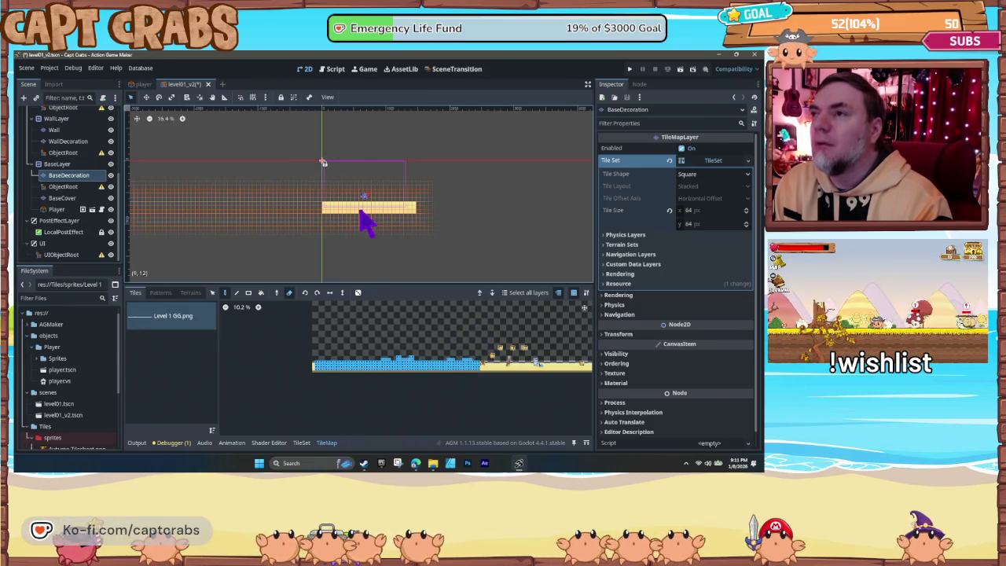
click(289, 294)
mouse_move(318, 382)
mouse_down()
mouse_move(333, 370)
mouse_move(479, 344)
mouse_move(592, 339)
mouse_up()
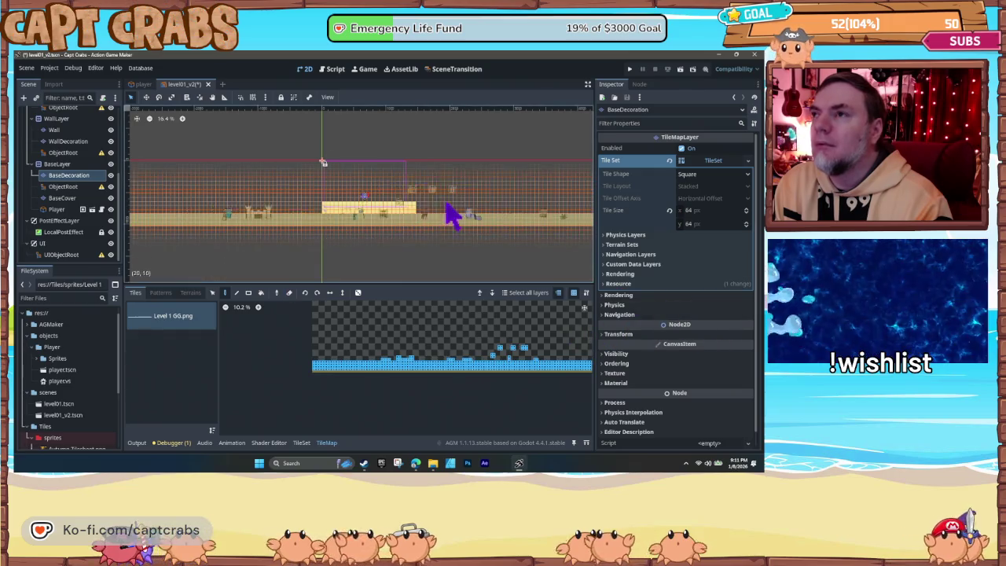
Step: Paint the sand-and-decoration row onto the level ground and press F5 to save and run
drag(560, 211, 391, 210)
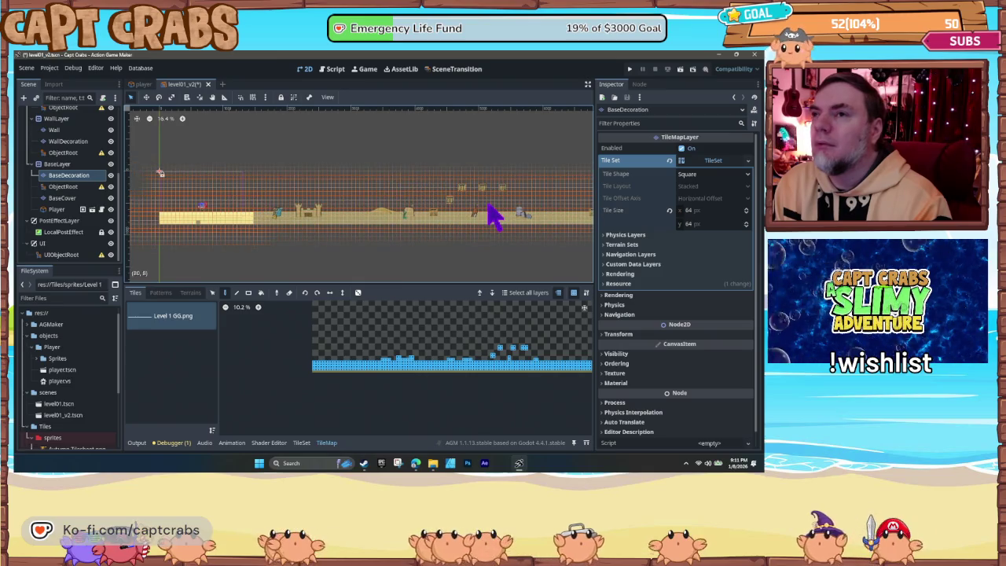
click(487, 219)
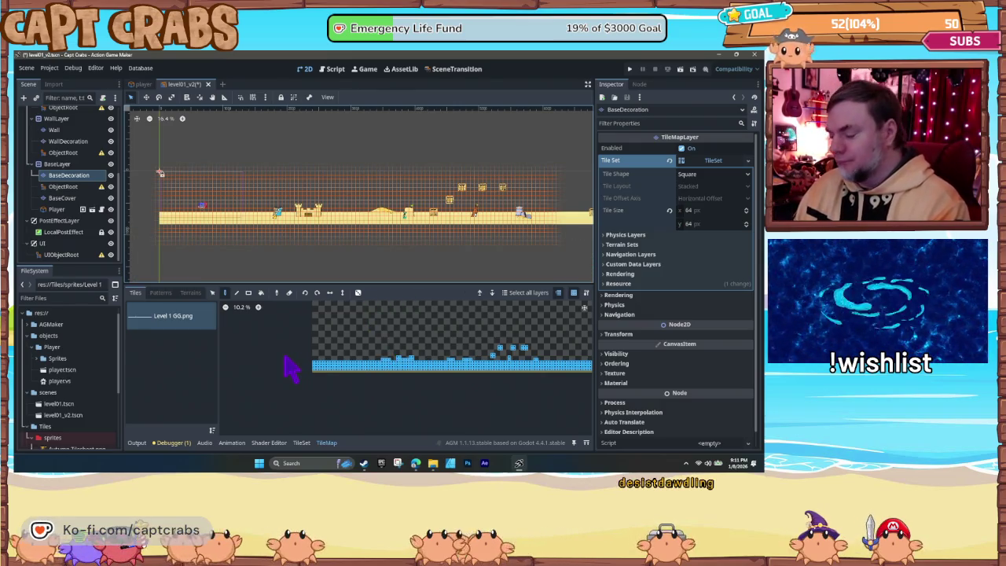
key(F5)
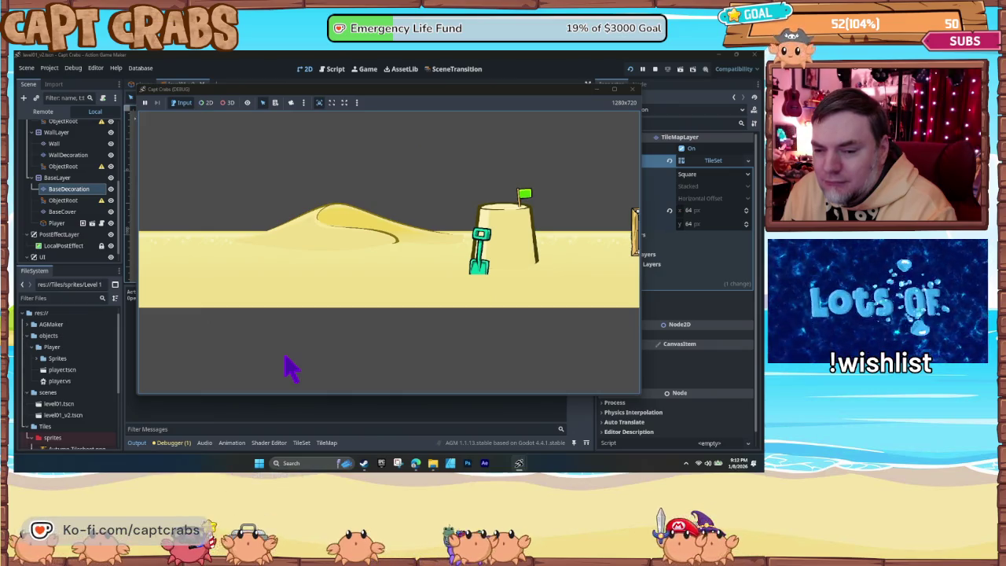
Step: Close the Capt Crabs (DEBUG) window to stop the test run
click(634, 90)
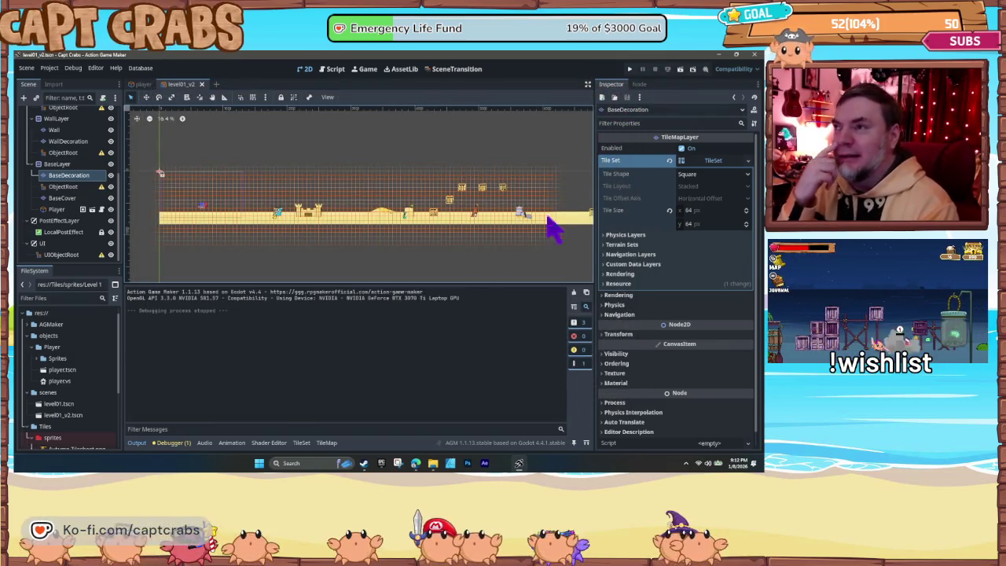
Step: In the TileSet editor, paint Physics Layer 0 onto the castle and sign tiles of Level 1 GG.png
click(326, 443)
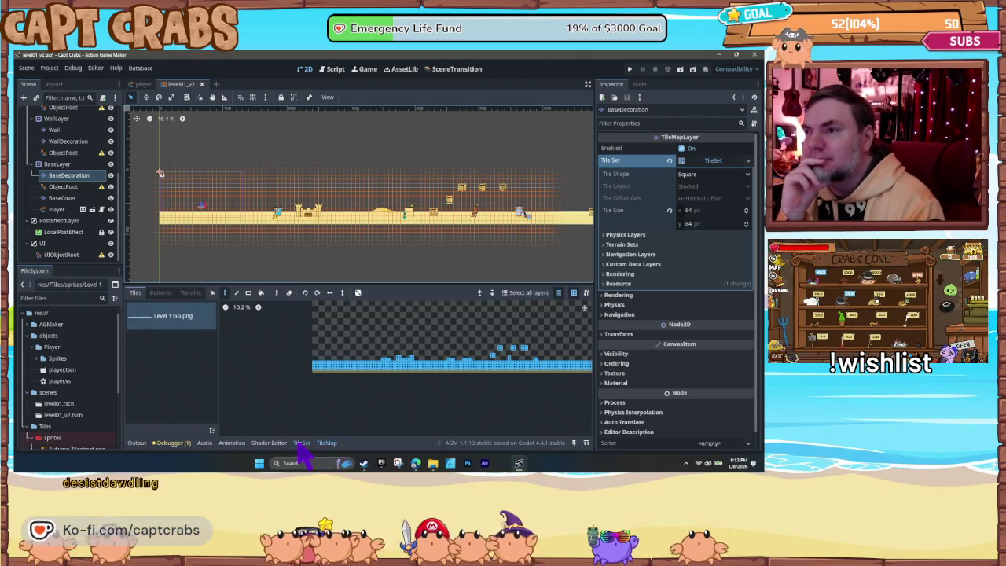
click(302, 443)
scroll(338, 377, up, 5)
scroll(449, 417, right, 5)
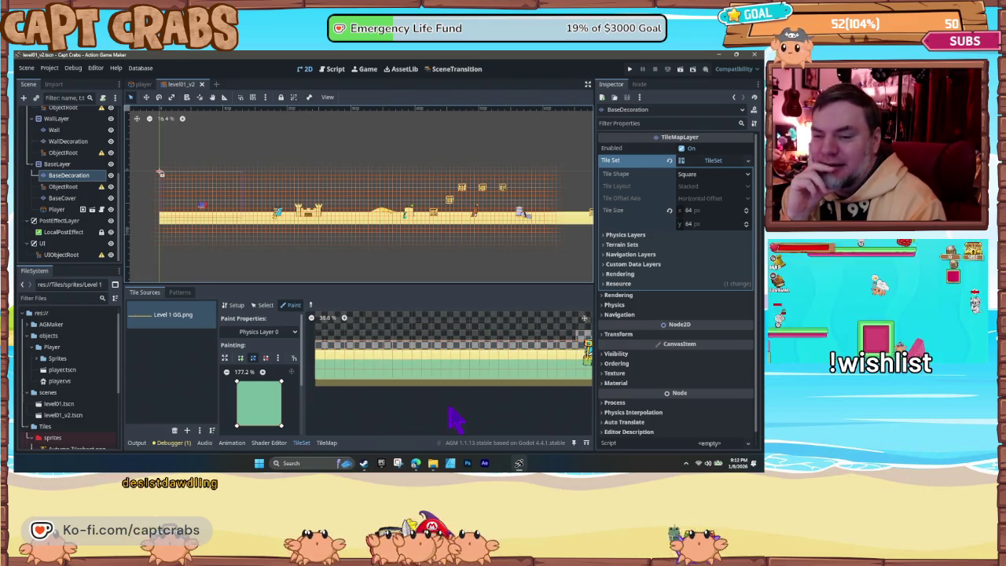
scroll(393, 433, right, 3)
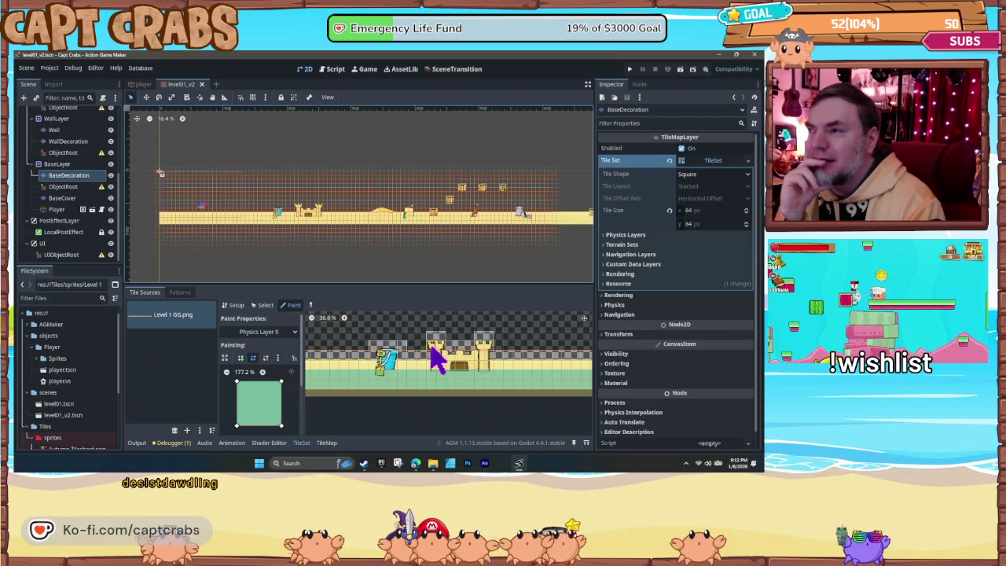
click(432, 351)
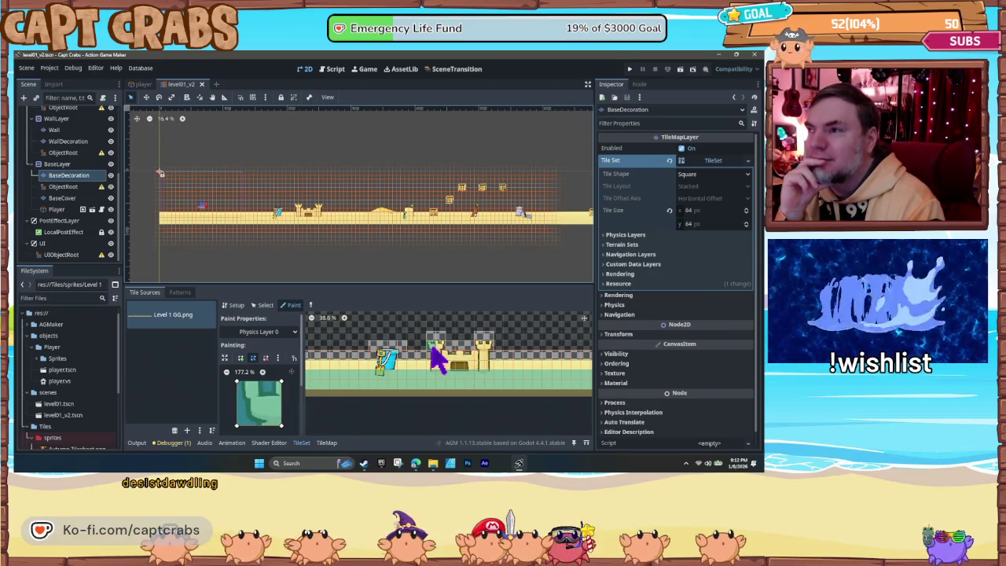
mouse_move(431, 355)
mouse_down()
mouse_move(438, 365)
mouse_move(485, 351)
mouse_move(490, 377)
mouse_move(476, 380)
mouse_up()
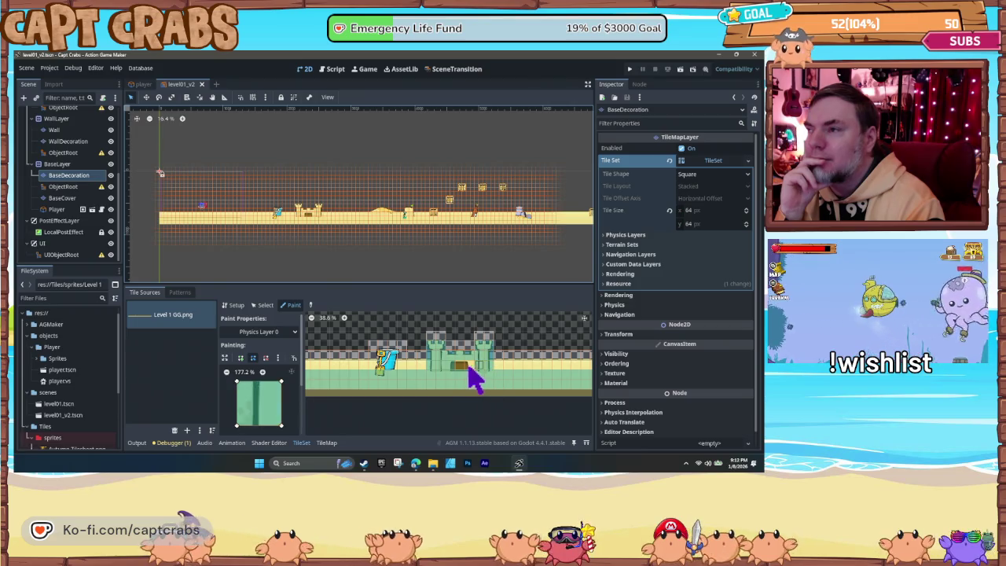
click(388, 355)
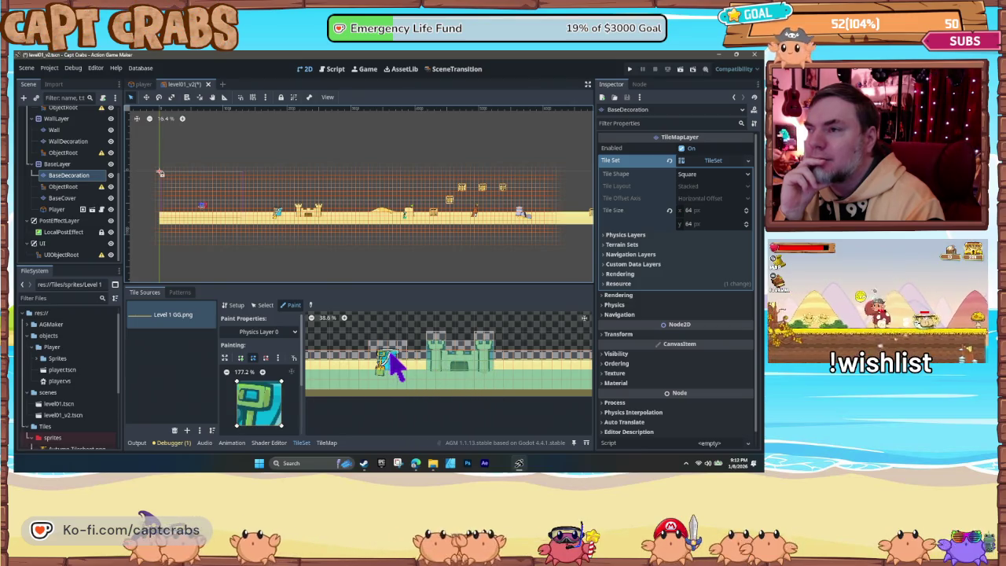
click(388, 362)
click(384, 370)
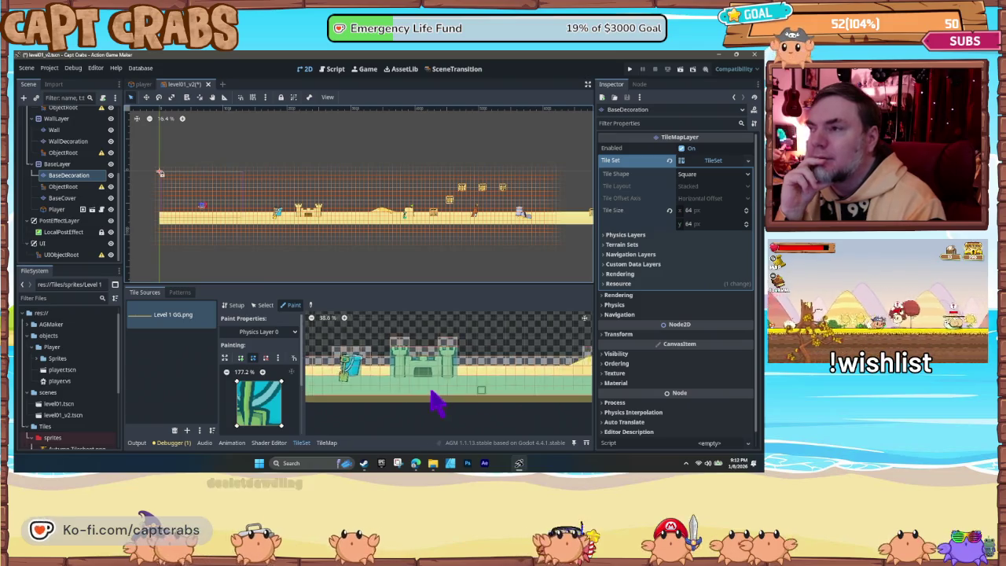
Step: Paint Physics Layer 0 collision onto the sand ground tiles and their row
scroll(445, 404, down, 5)
scroll(425, 404, down, 3)
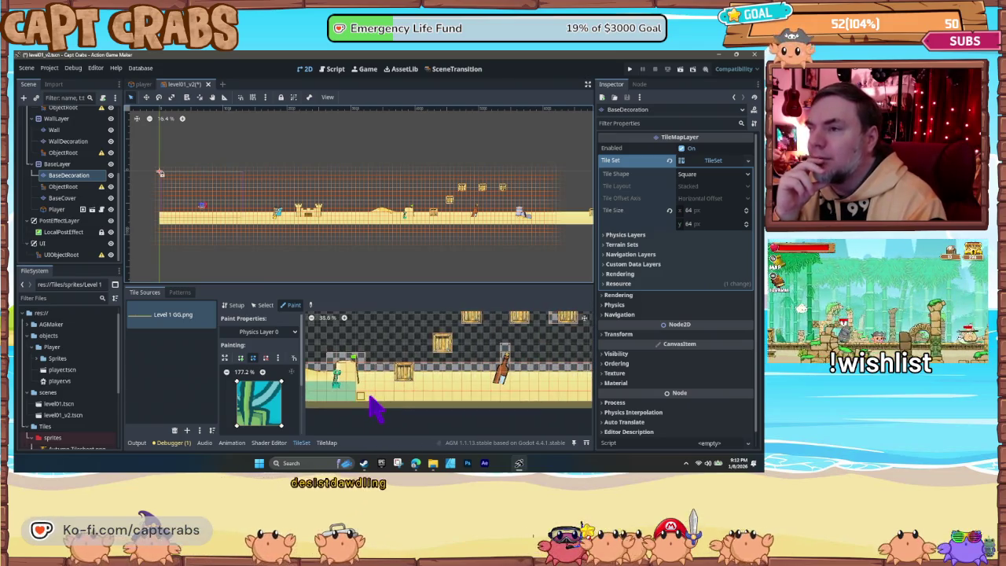
click(347, 363)
click(340, 372)
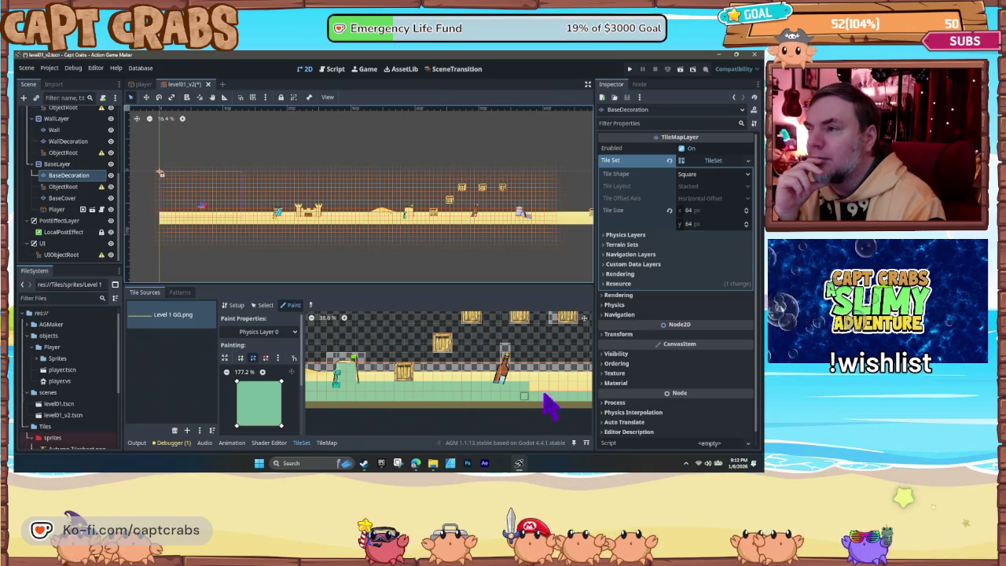
scroll(448, 398, right, 4)
drag(376, 401, 550, 409)
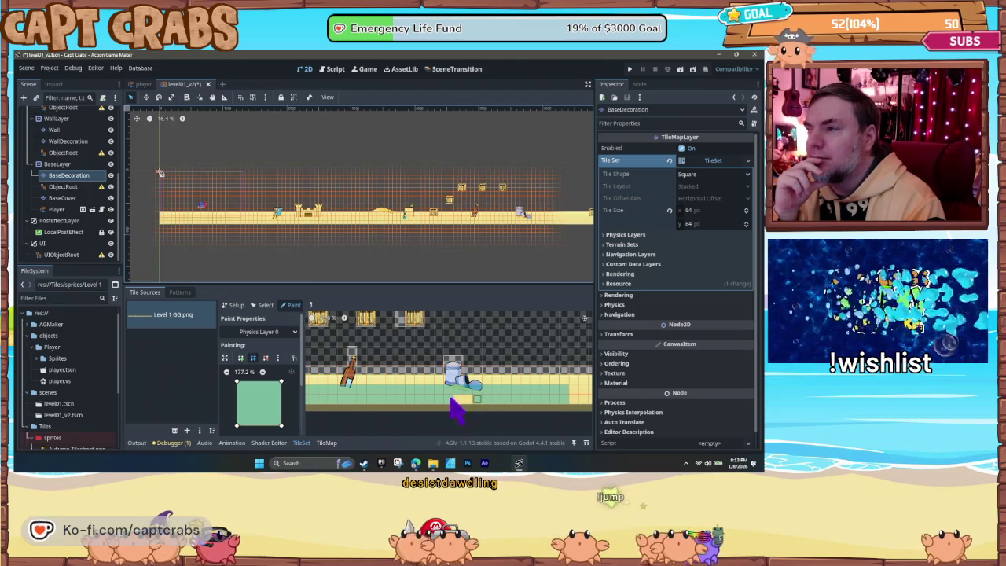
Step: Give the crate tiles and remaining bottom row collision, then save level01_v2
scroll(472, 413, up, 3)
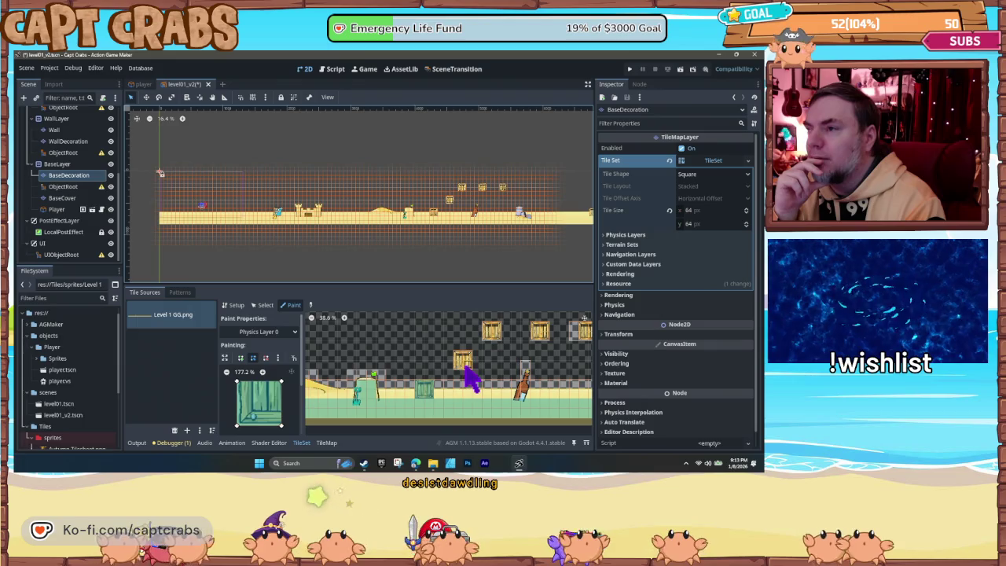
click(461, 368)
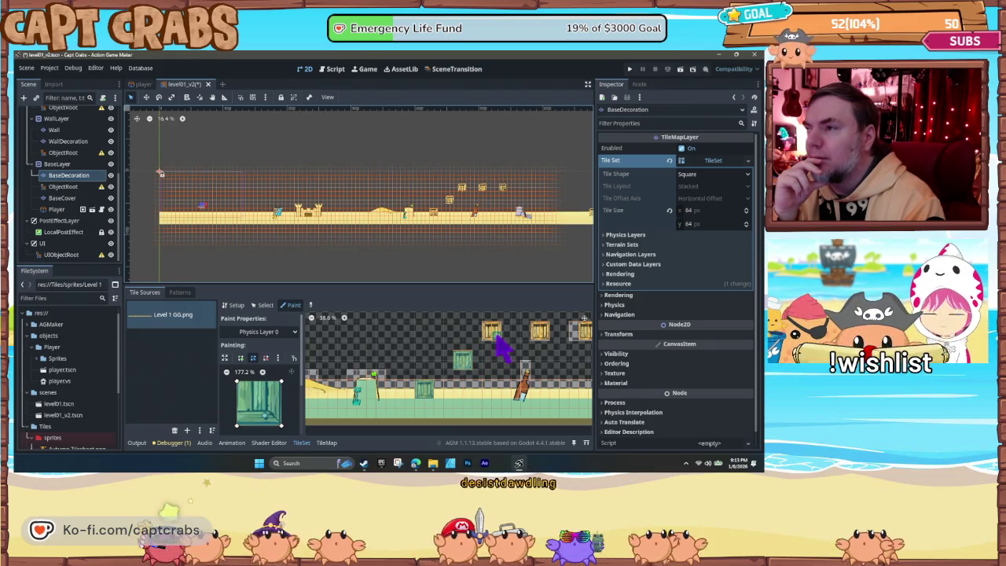
click(541, 335)
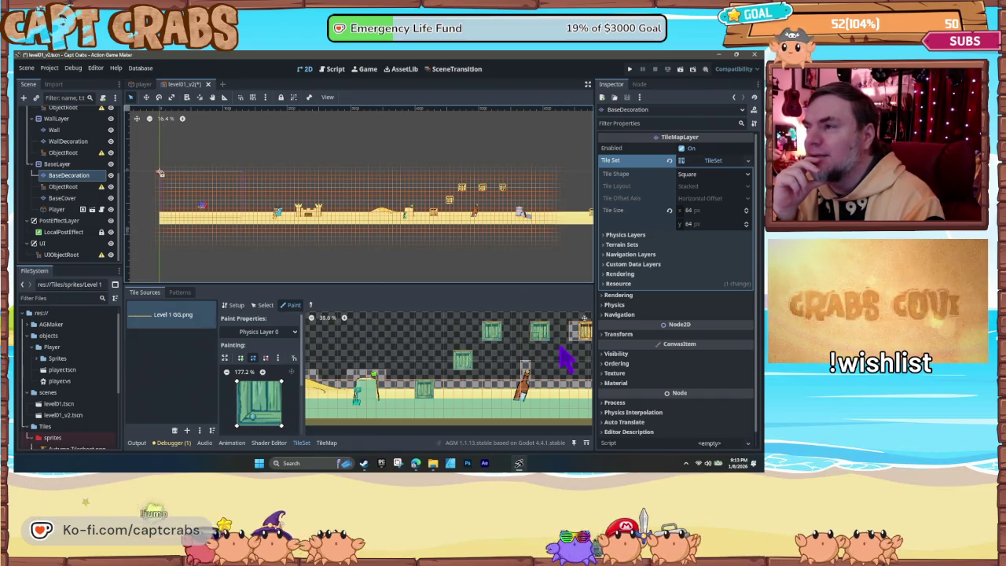
drag(566, 358, 493, 363)
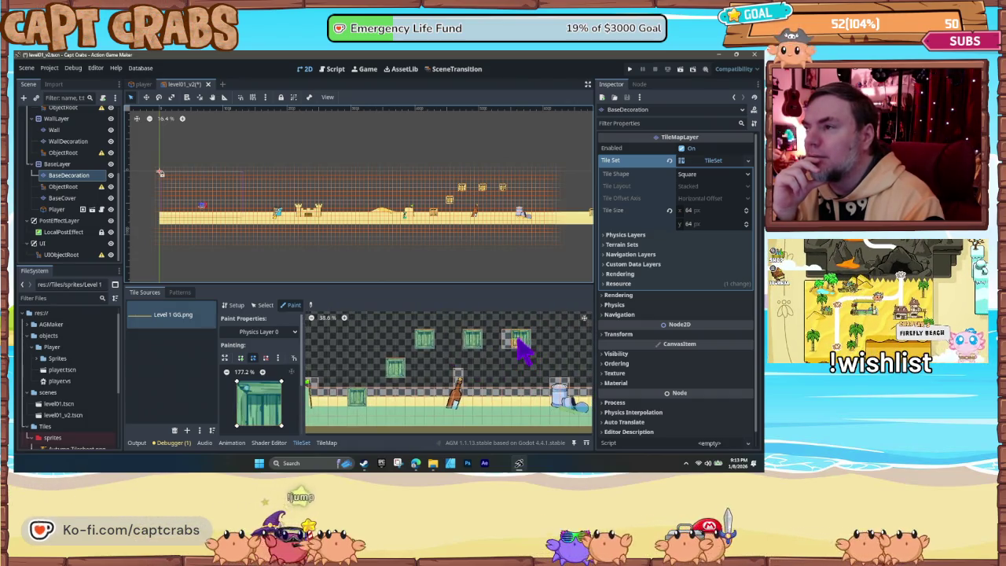
click(517, 339)
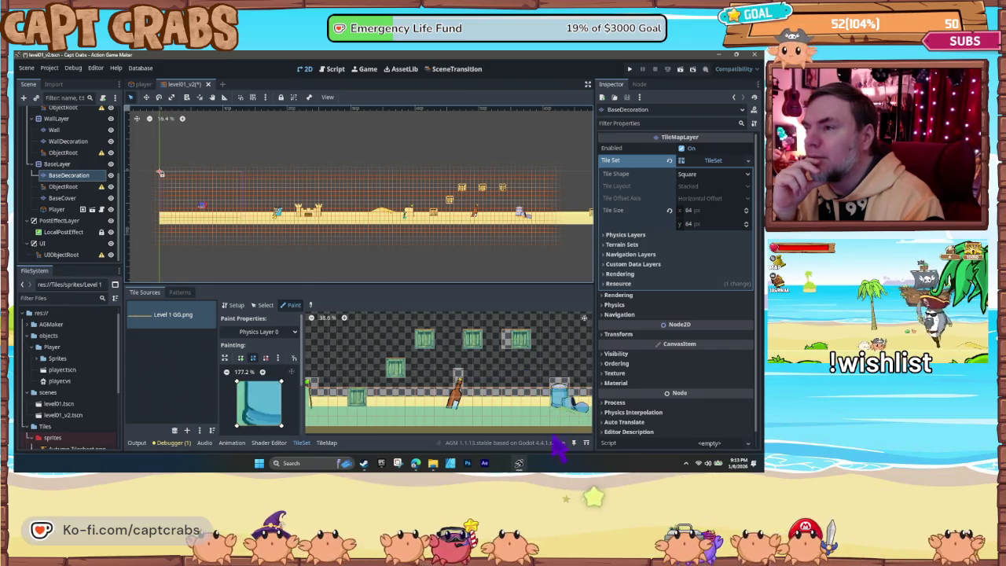
scroll(488, 419, down, 3)
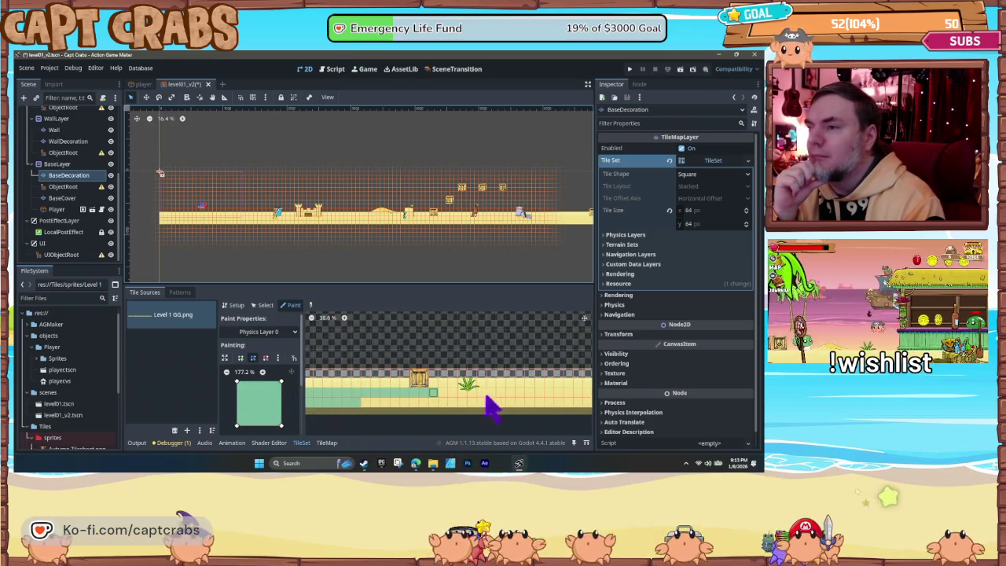
drag(482, 402, 557, 420)
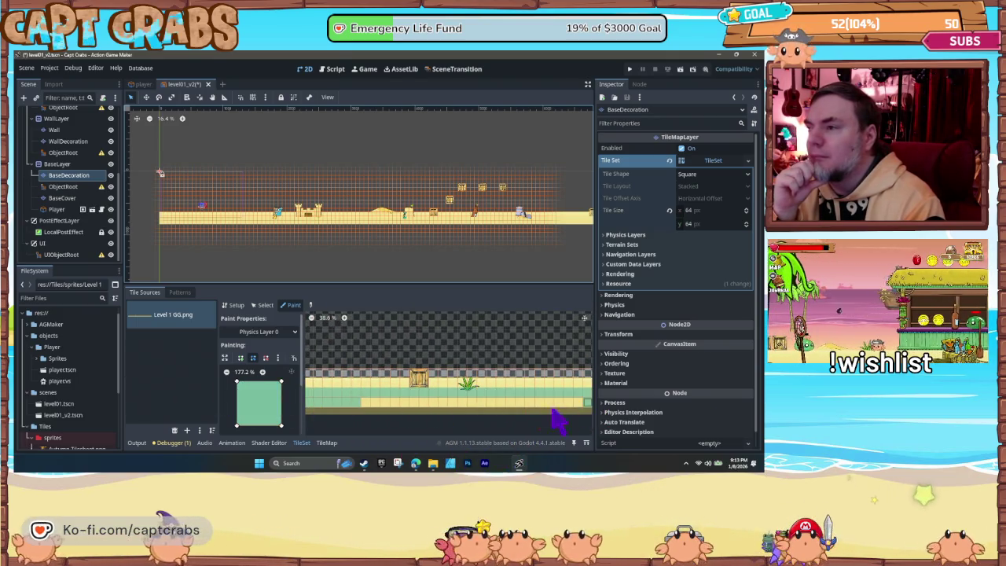
click(418, 385)
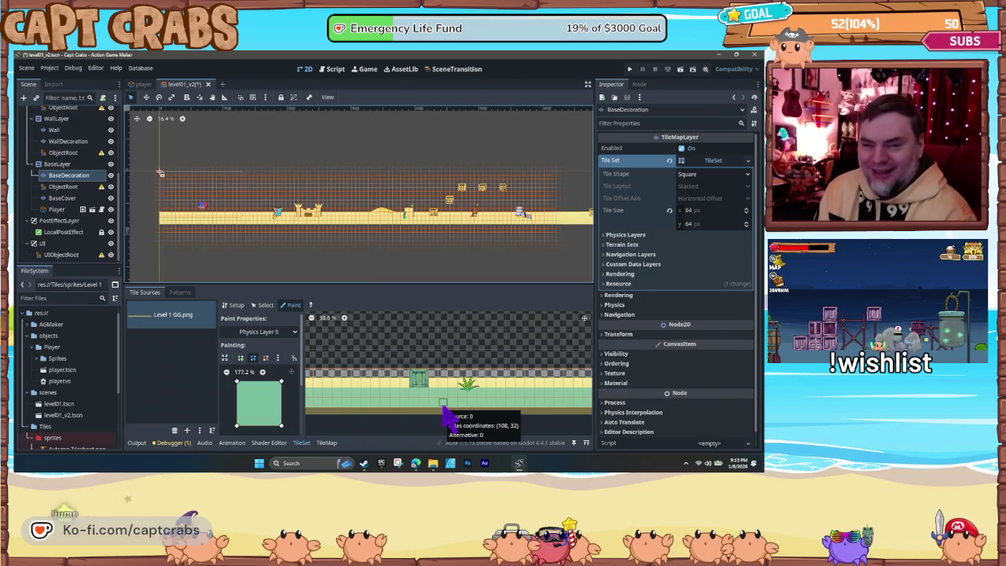
key(ctrl+s)
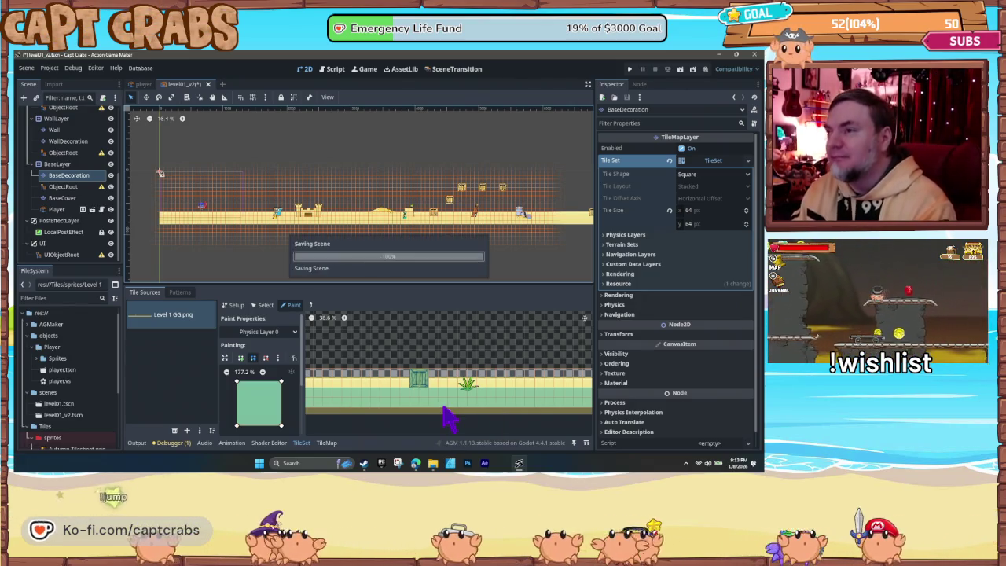
Step: Run the game with F5 and jump the crab over the bucket and sandcastle onto the crates
key(F5)
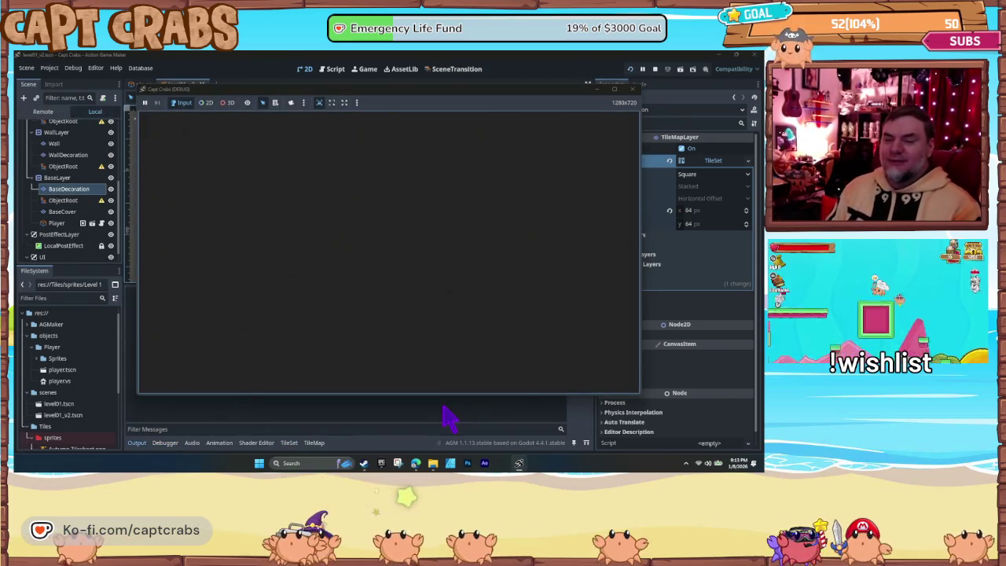
key(Right)
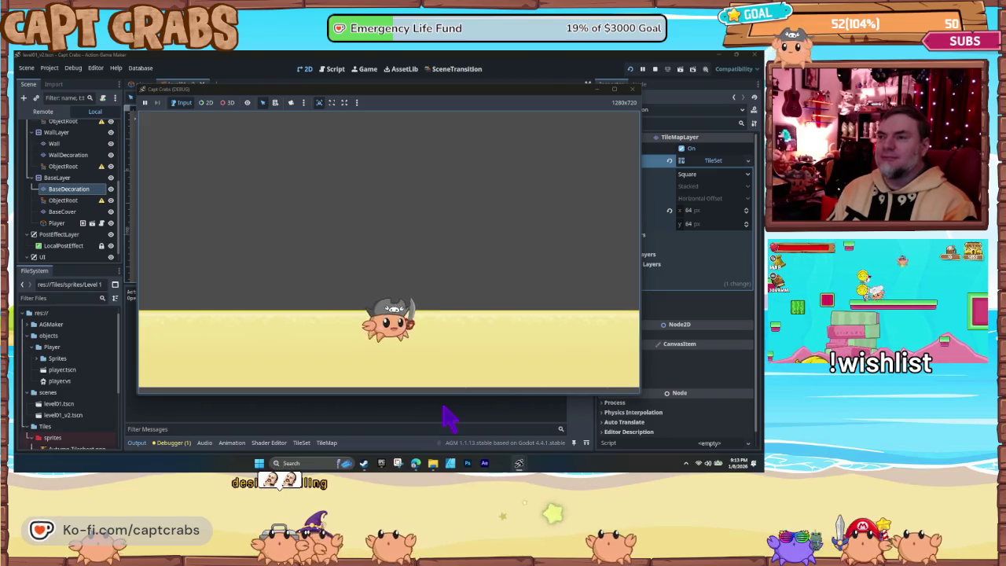
key(space)
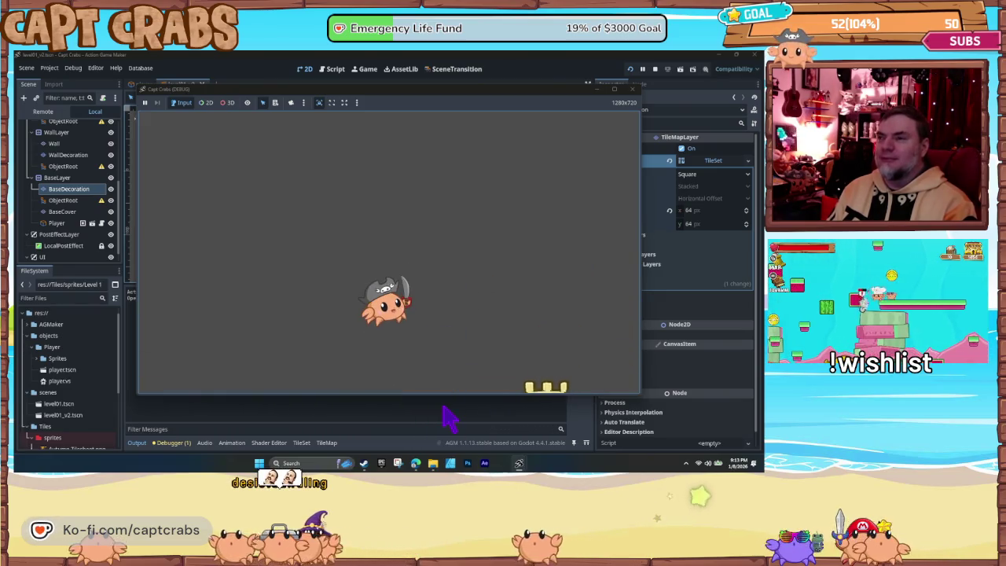
key(space)
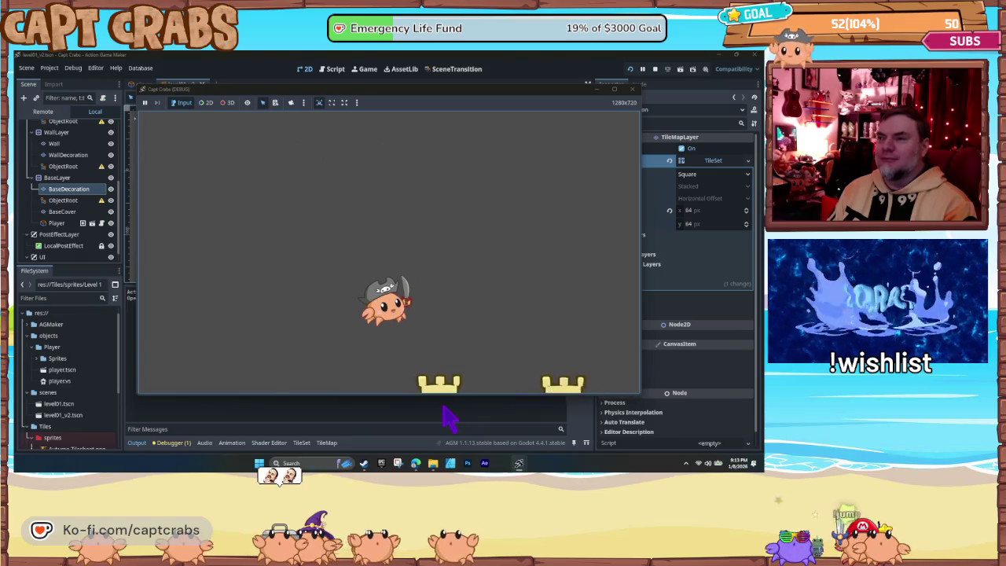
key(space)
key(Right)
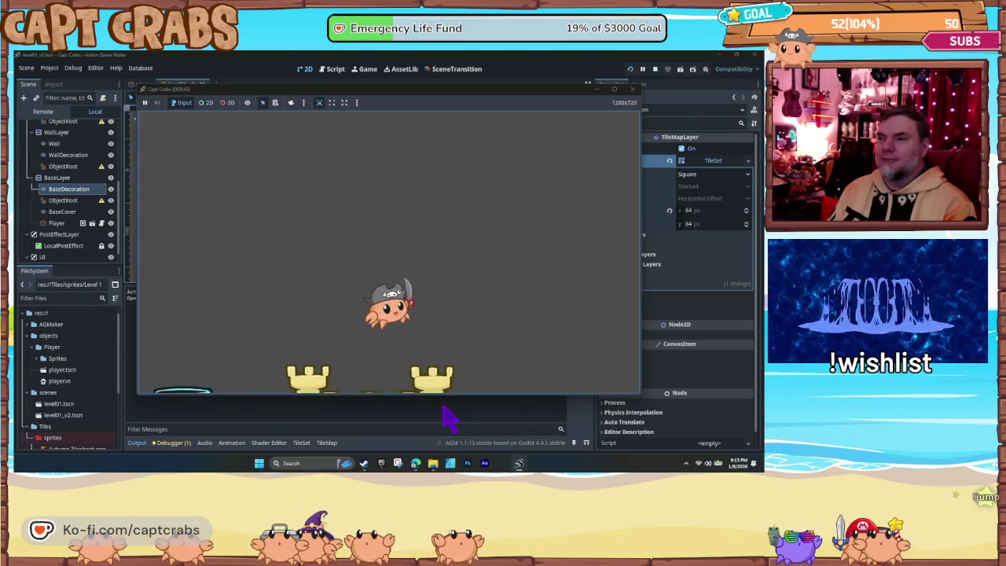
key(Right)
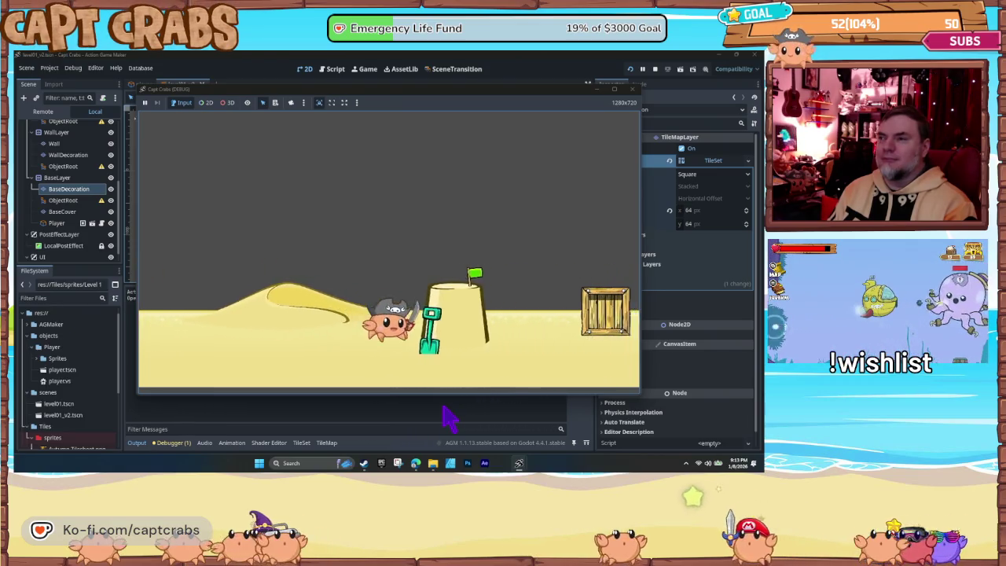
key(space)
key(Right)
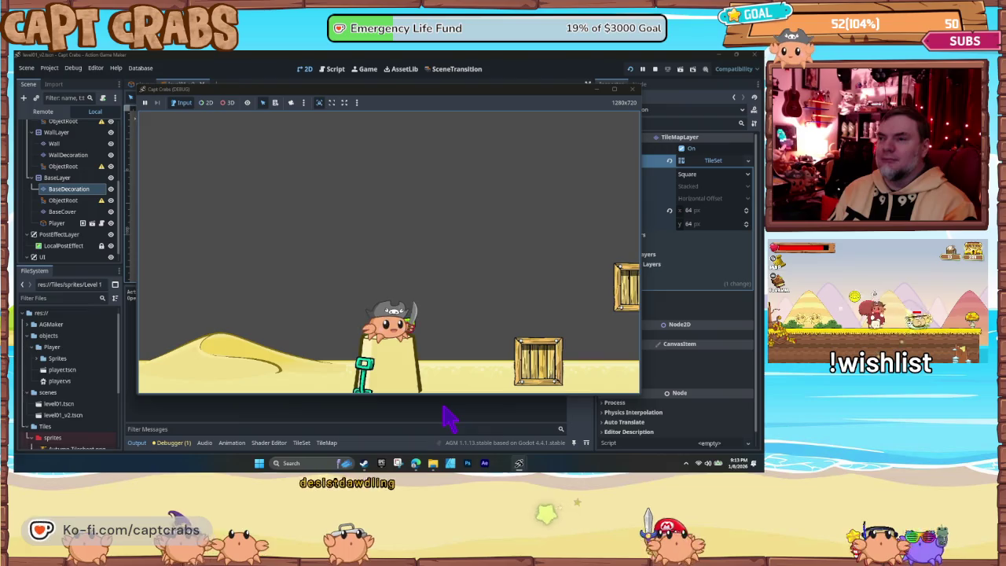
key(space)
key(Right)
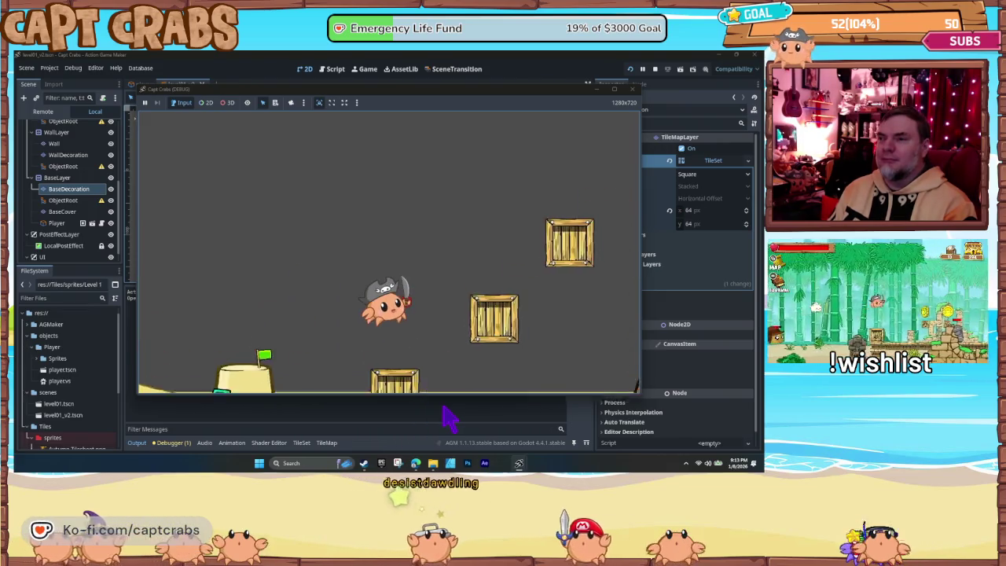
key(space)
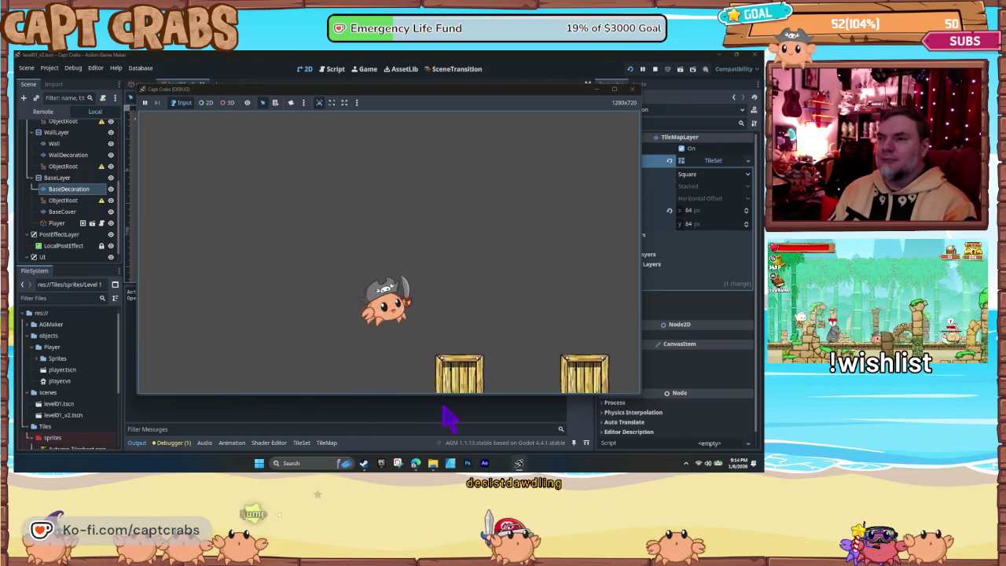
key(space)
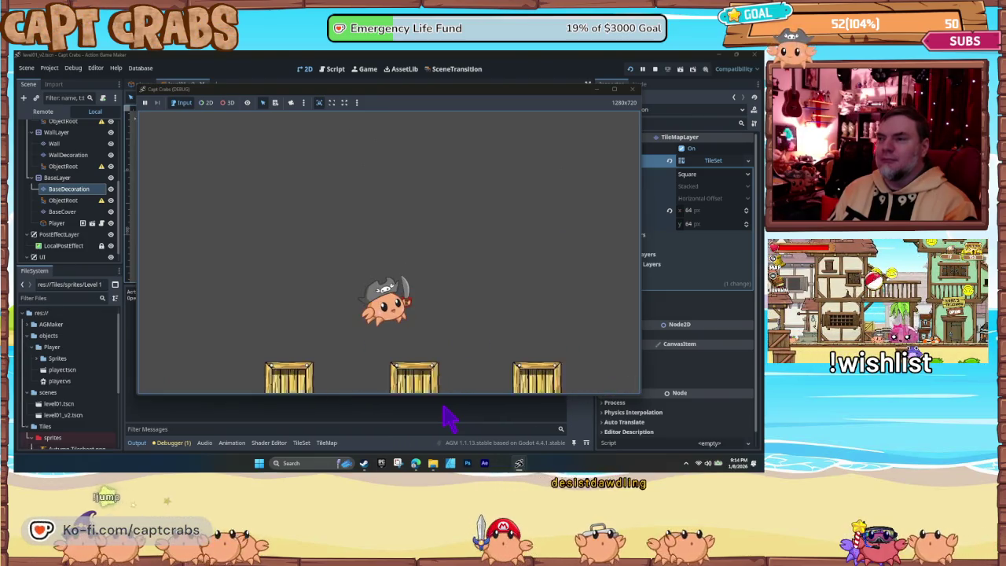
Step: Jump the crab onto the blue barrel, then back up across the crates
key(Right)
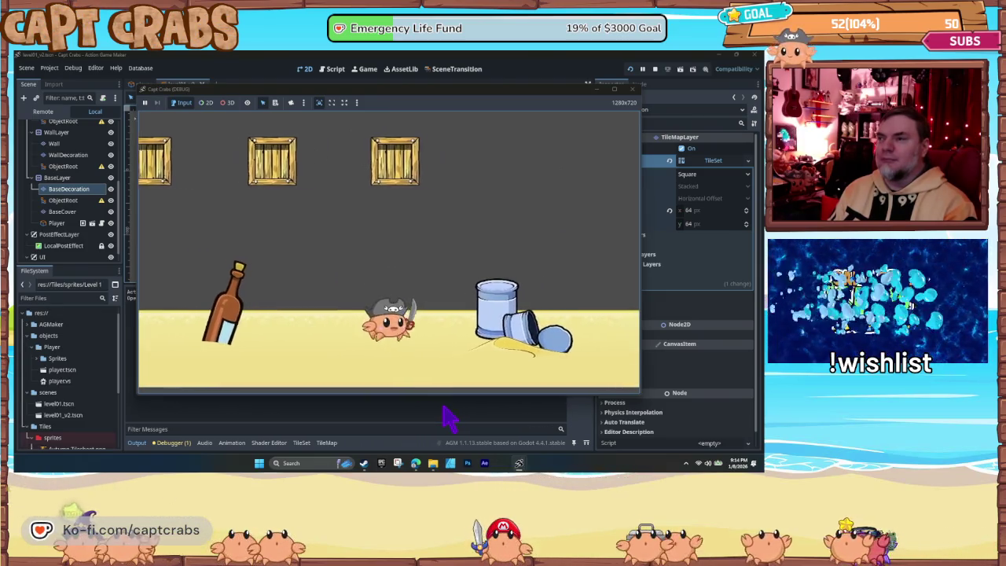
key(space)
key(space)
key(Left)
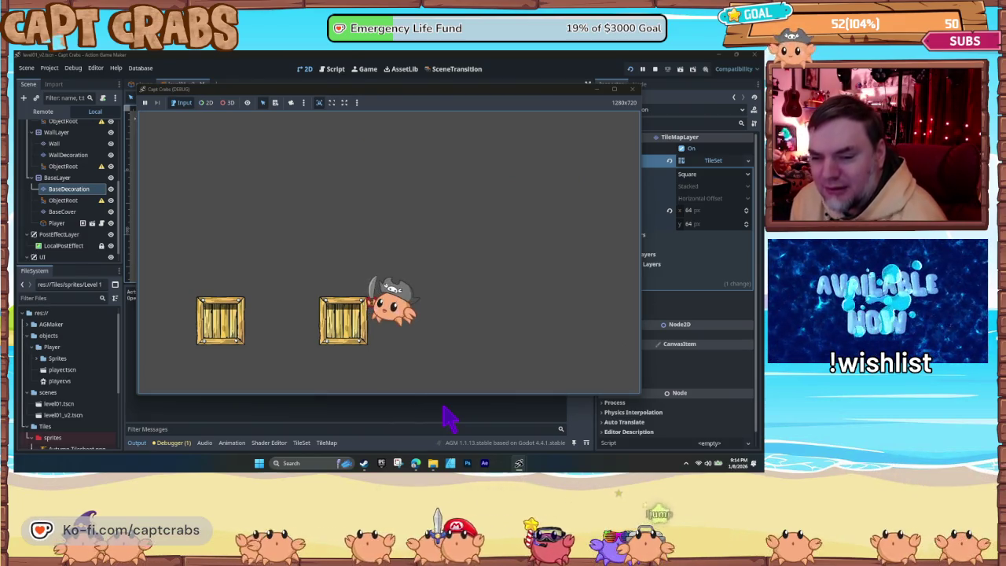
key(space)
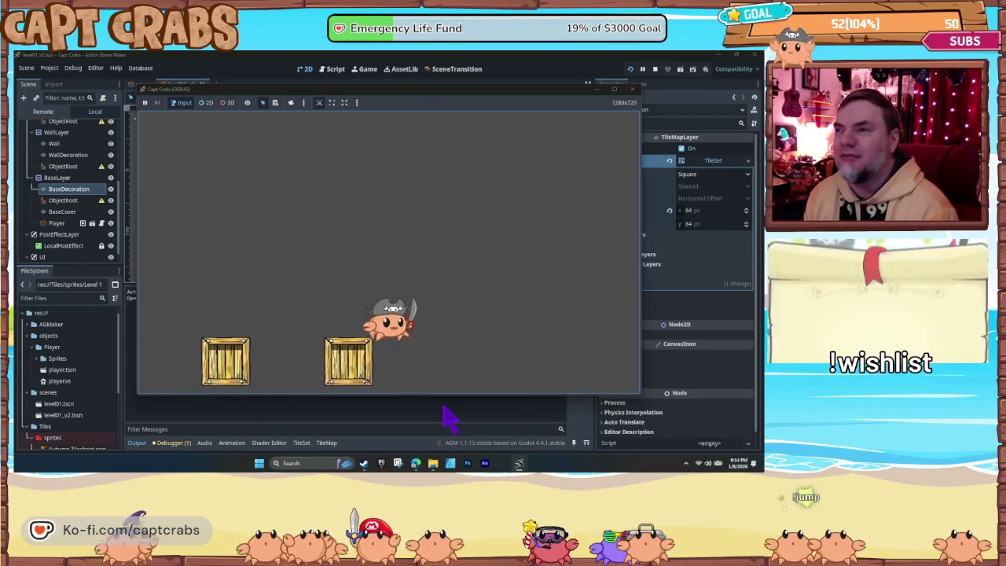
key(space)
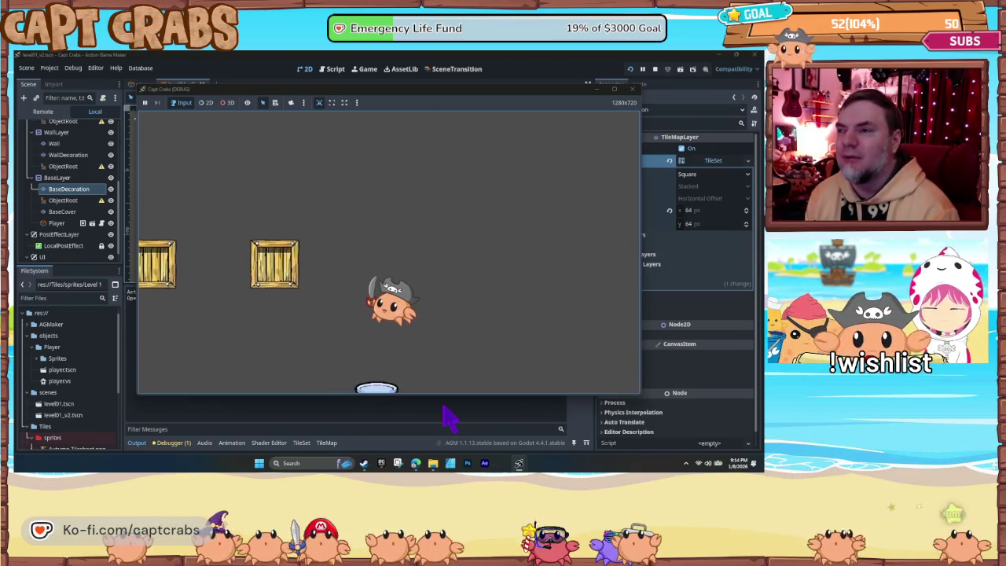
key(space)
key(space)
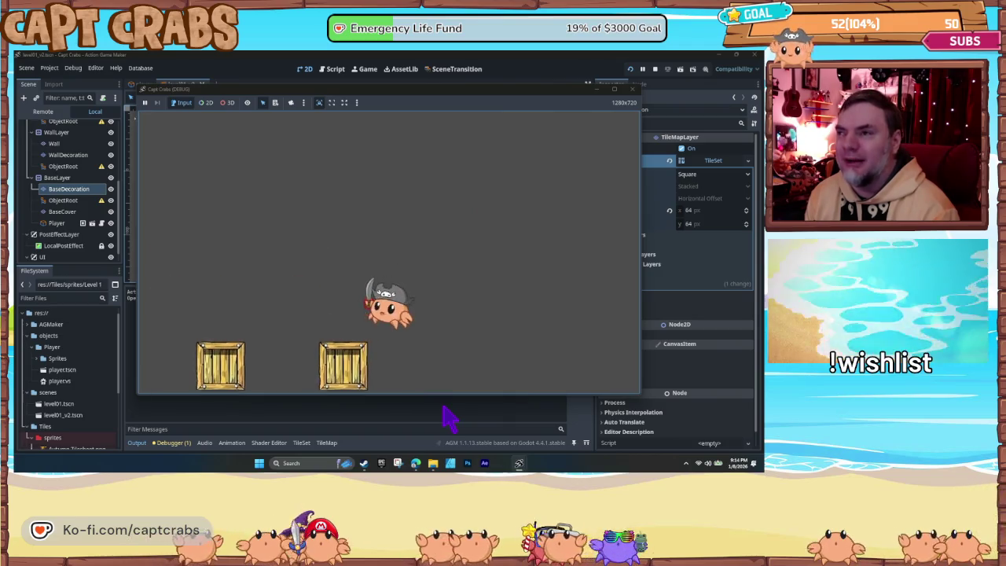
key(Left)
key(Left)
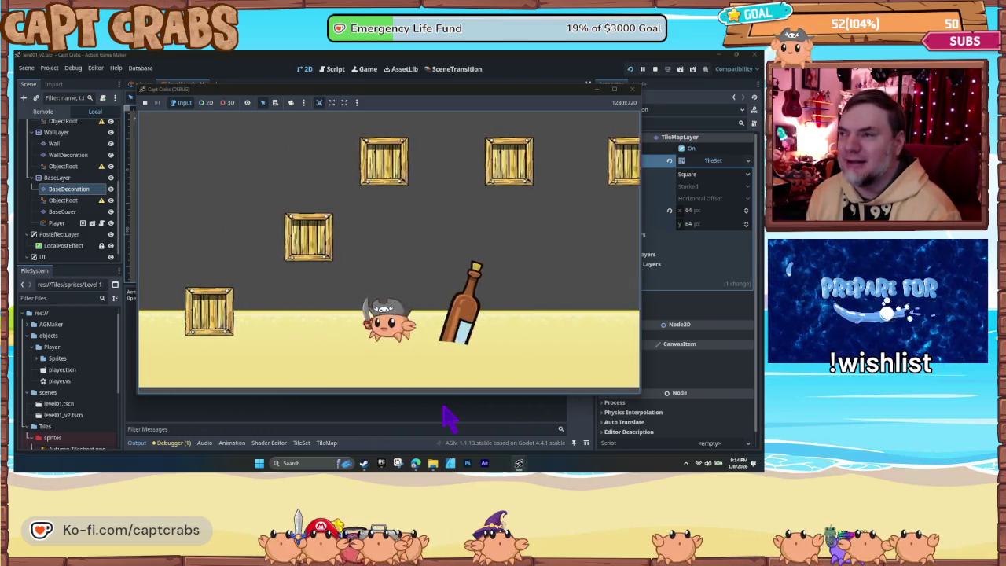
key(Right)
key(Left)
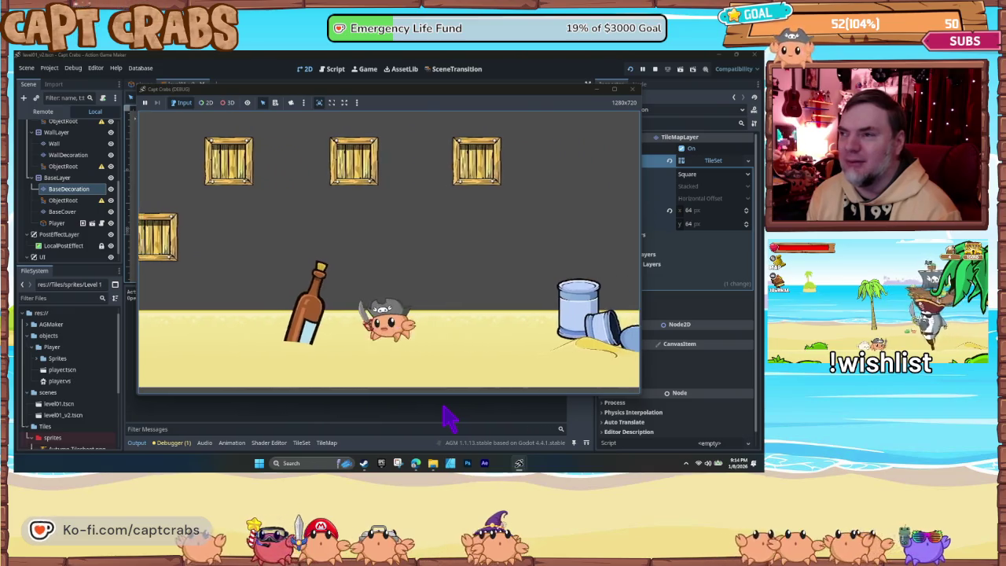
key(space)
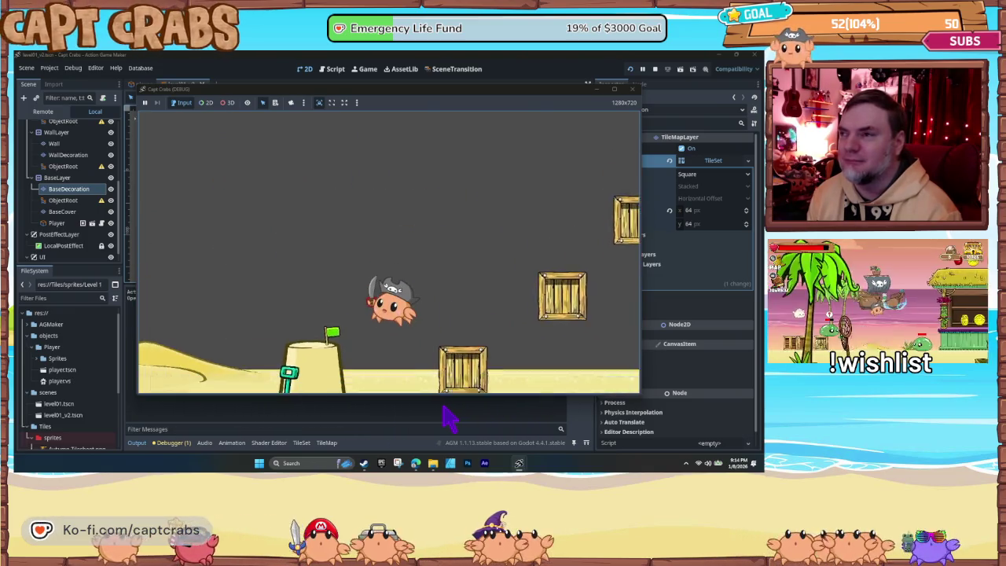
key(space)
key(space)
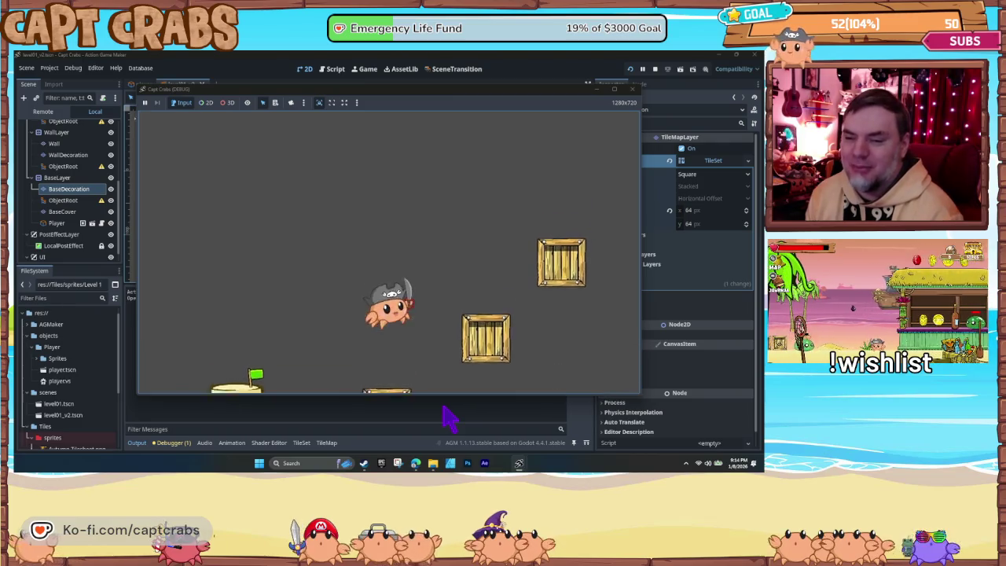
key(space)
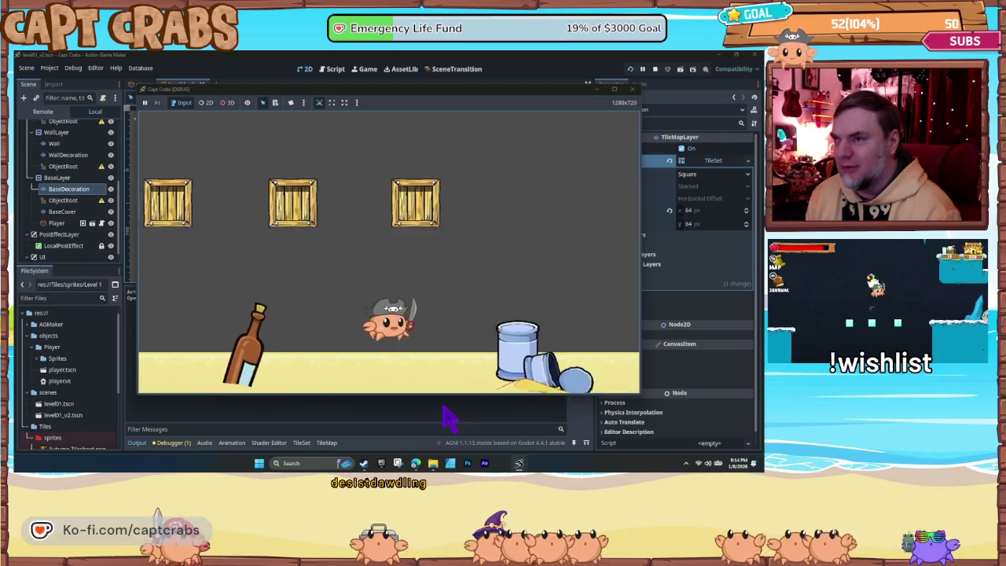
Step: Hop onto the barrel, walk right along the sand, then stop the game and deselect the BaseDecoration layer
key(space)
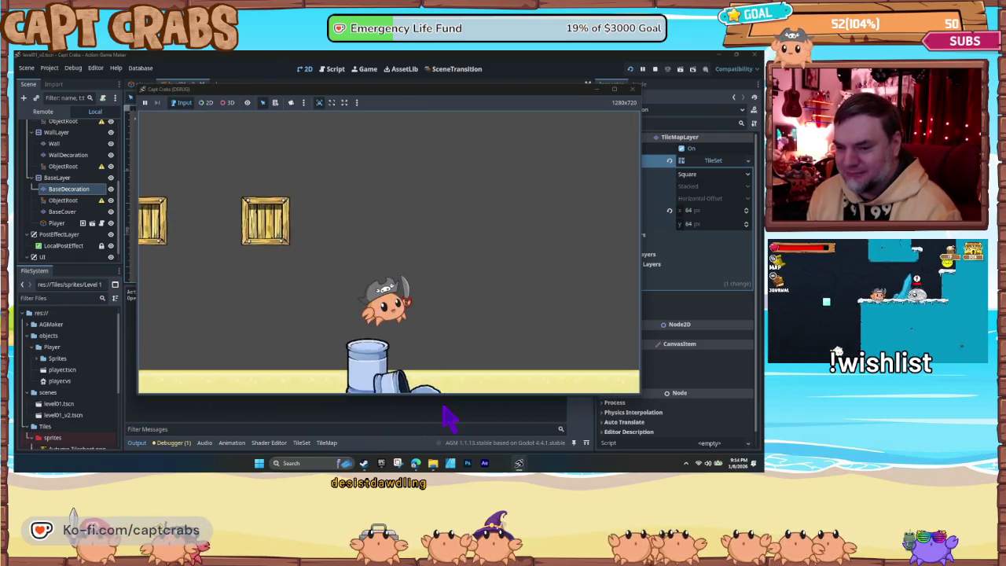
key(Right)
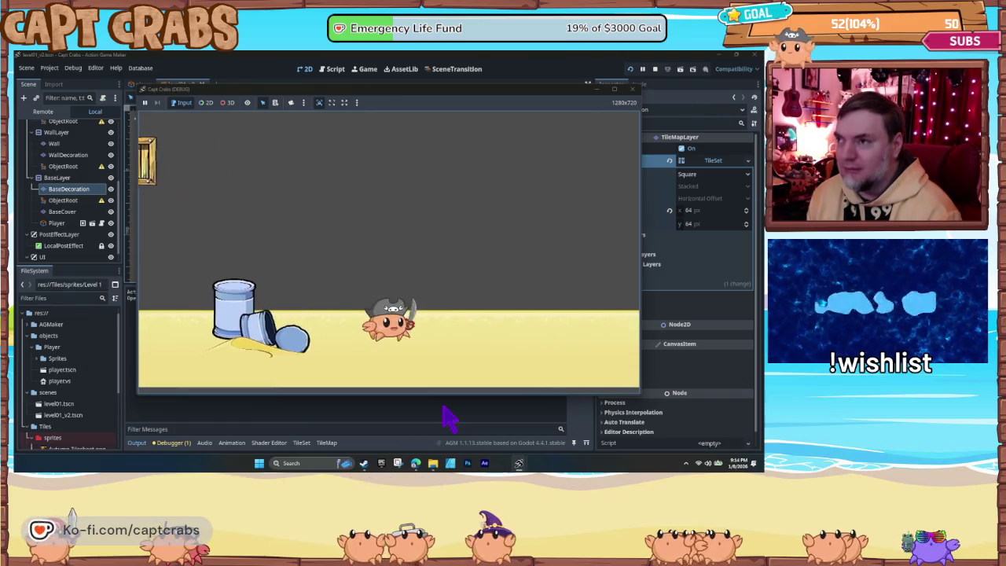
key(Right)
key(space)
key(Right)
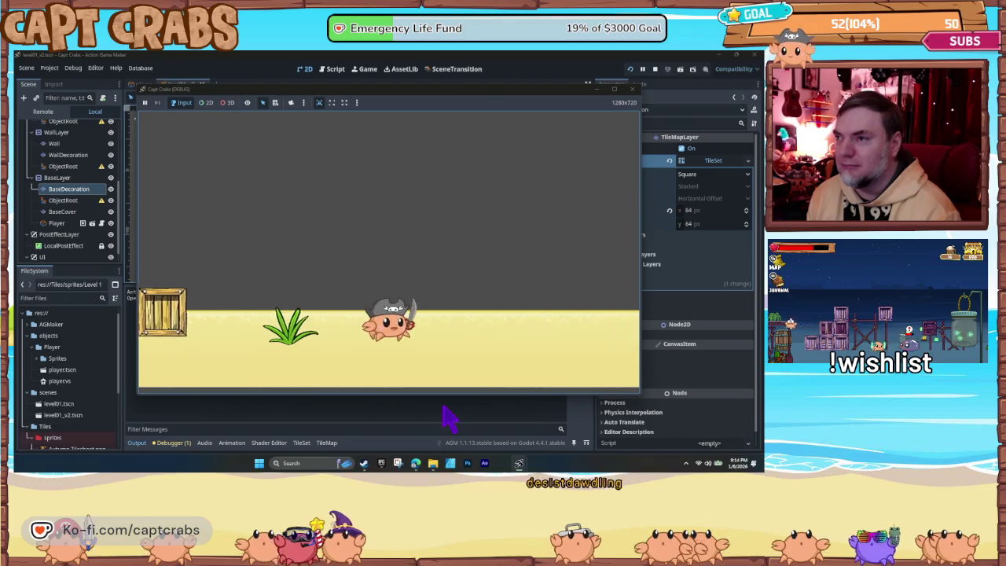
key(Down)
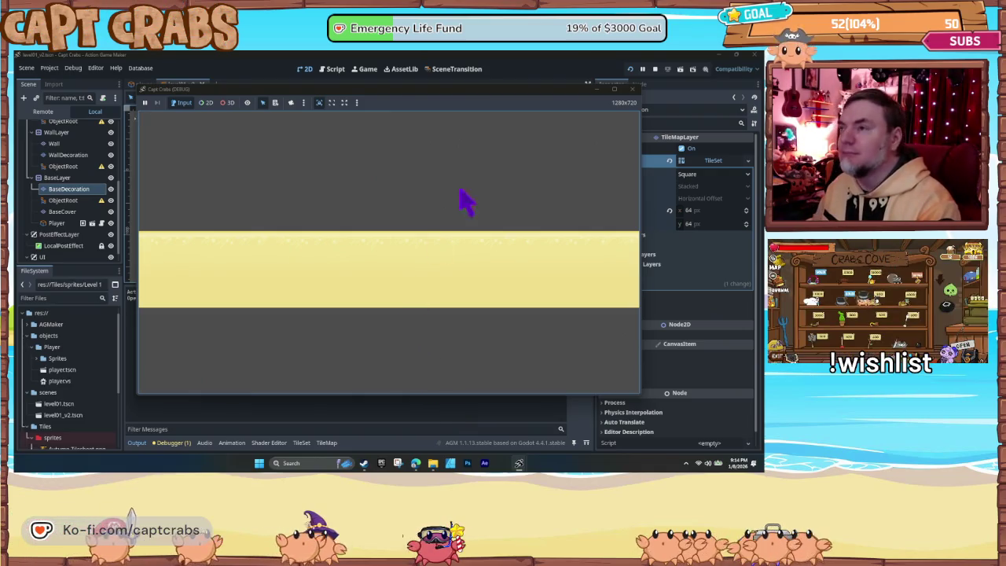
click(632, 89)
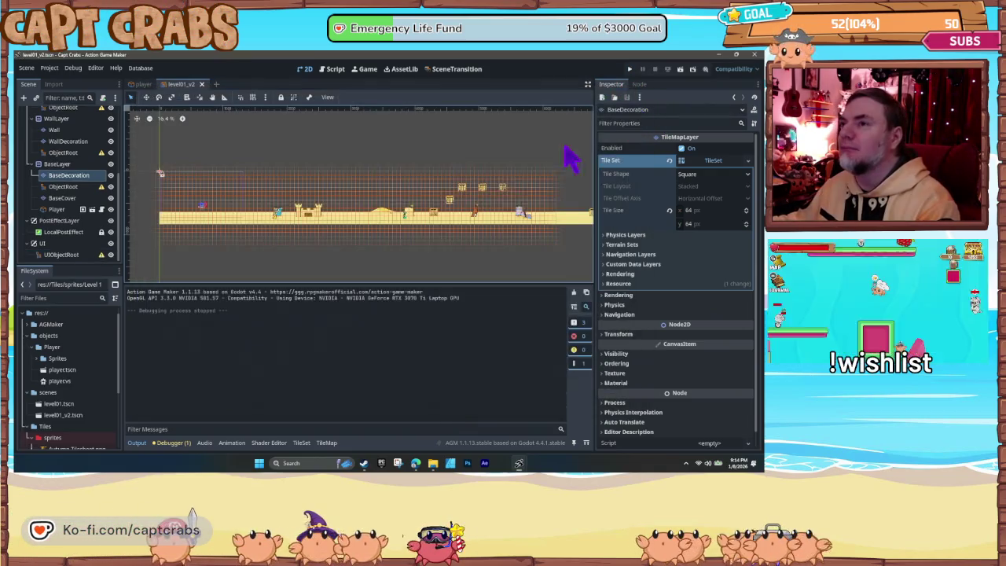
click(365, 271)
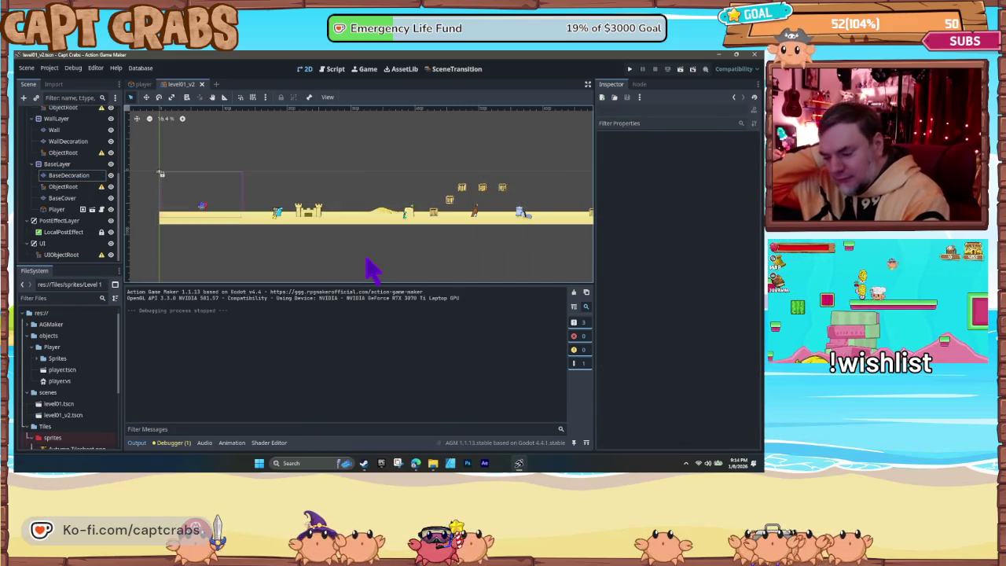
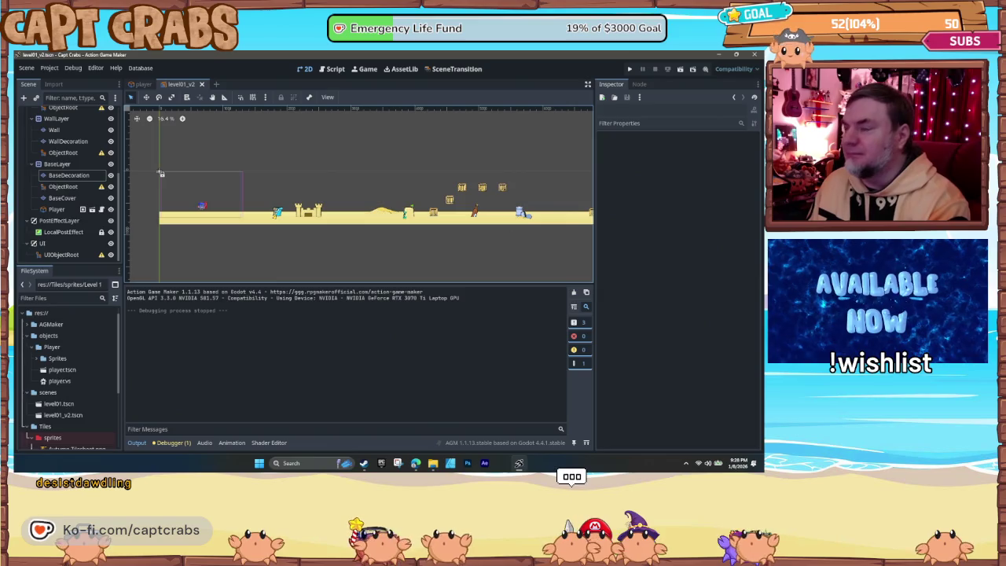
Step: Close Action Game Maker and launch Pixel Game Maker MV from the desktop
click(755, 54)
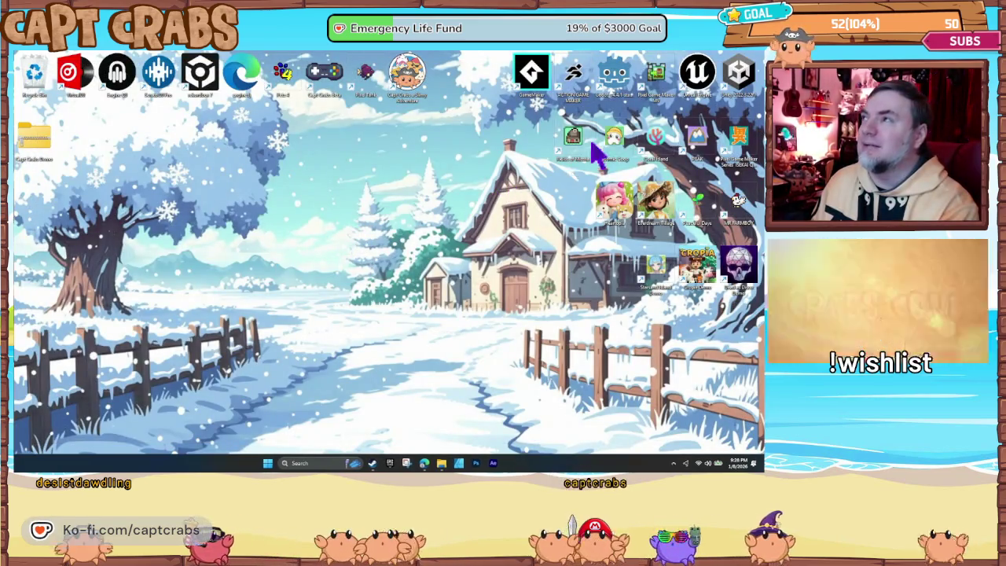
double_click(657, 75)
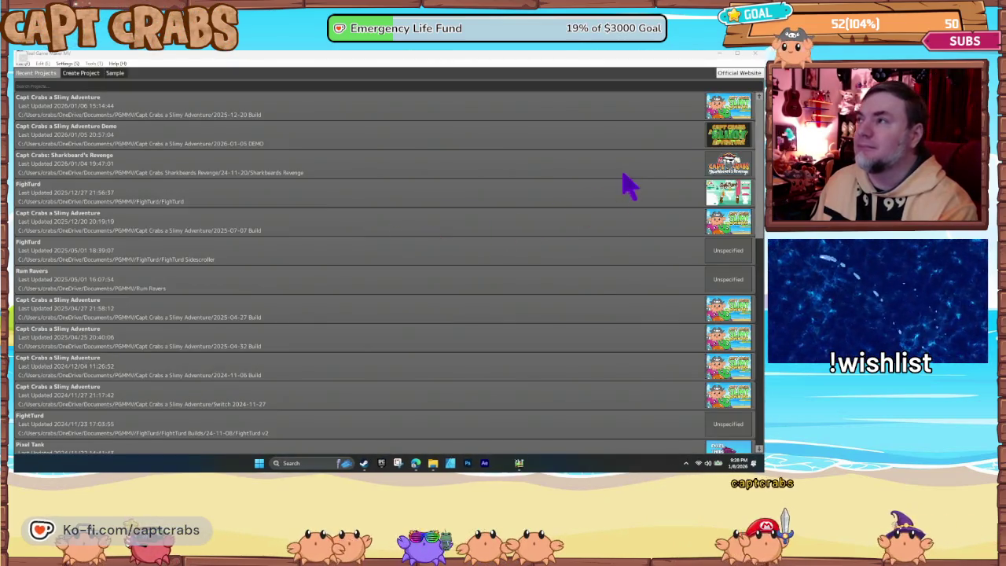
Step: Load FightTurd, pan its TITLE scene to show the tagline and EXIT roll, then playtest
double_click(626, 203)
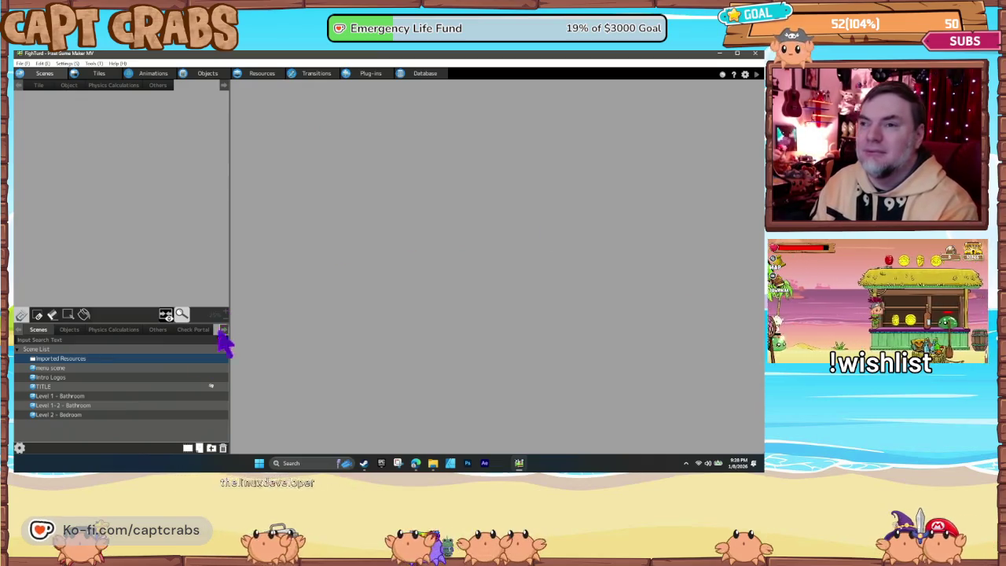
click(162, 388)
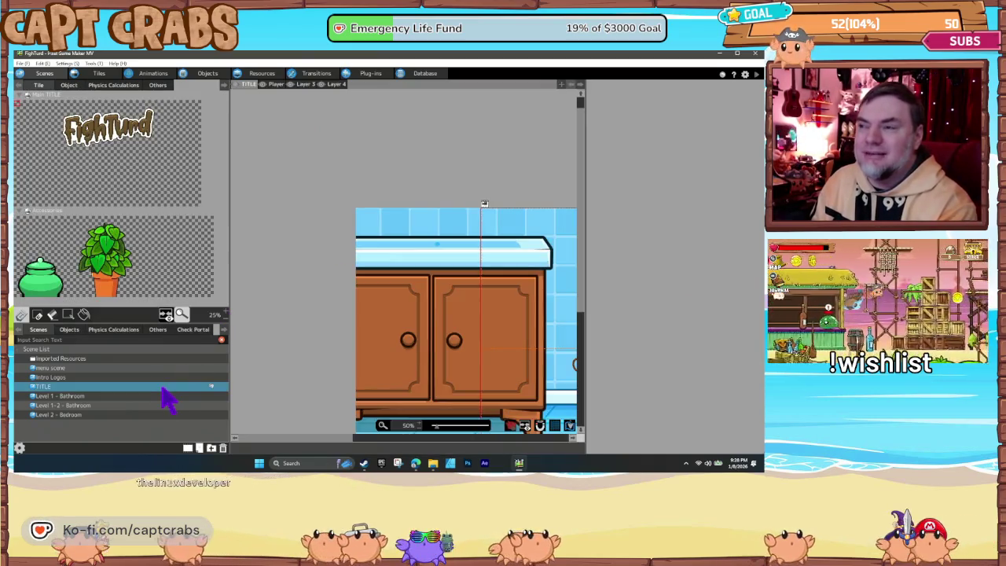
drag(375, 358, 259, 283)
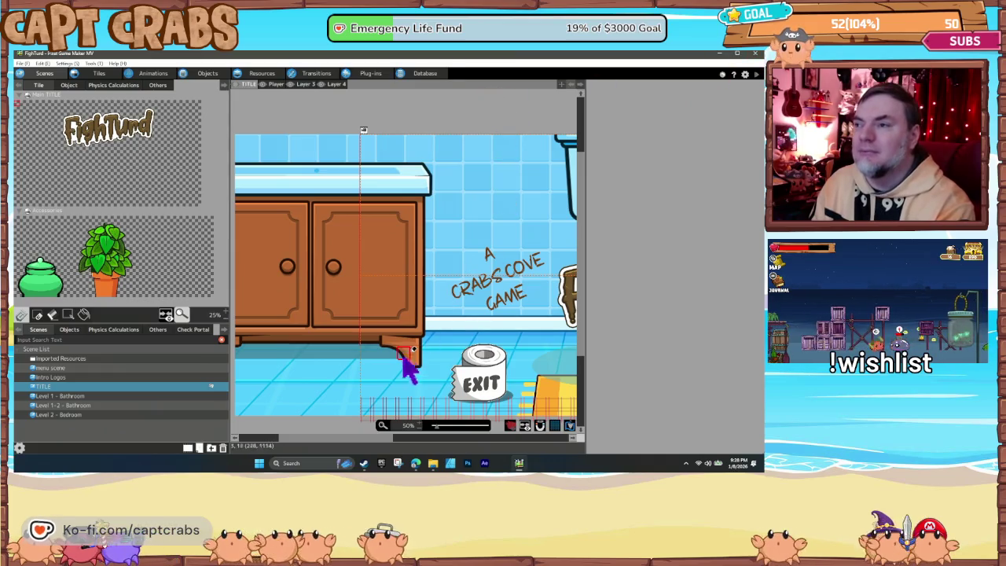
key(F5)
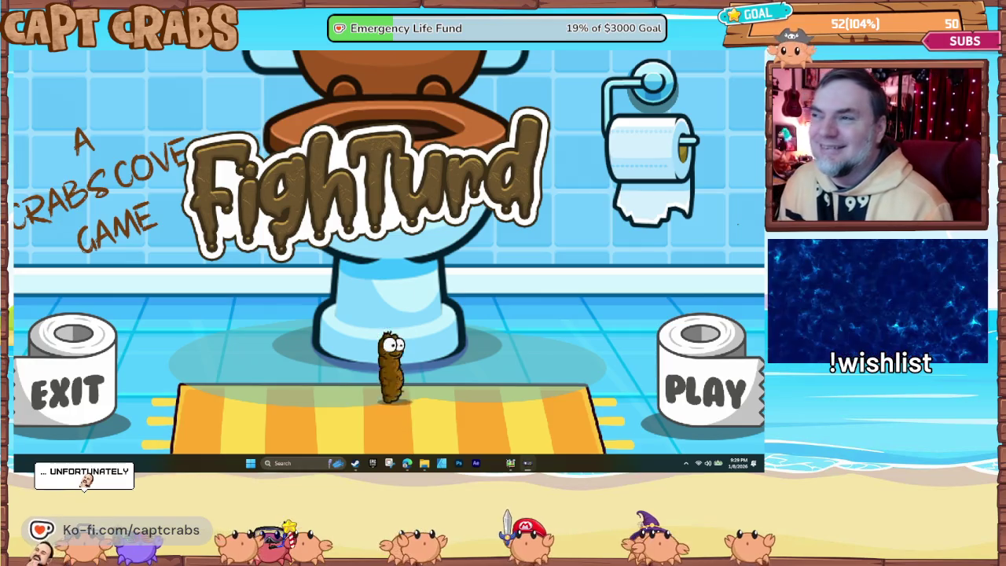
Step: Jump and walk the character around the title screen, release gas, then reach the PLAY roll
key(space)
key(Left)
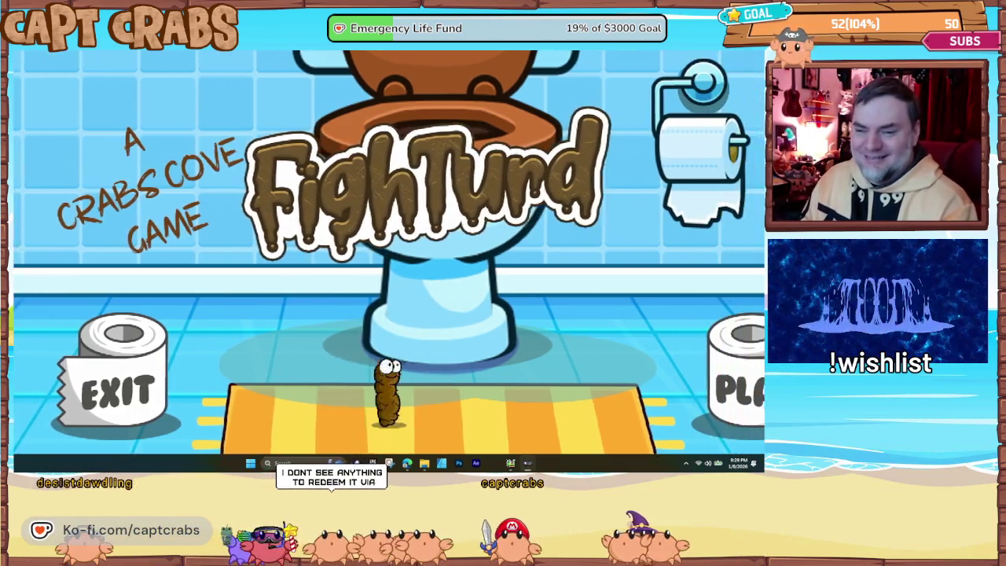
key(Right)
key(Left)
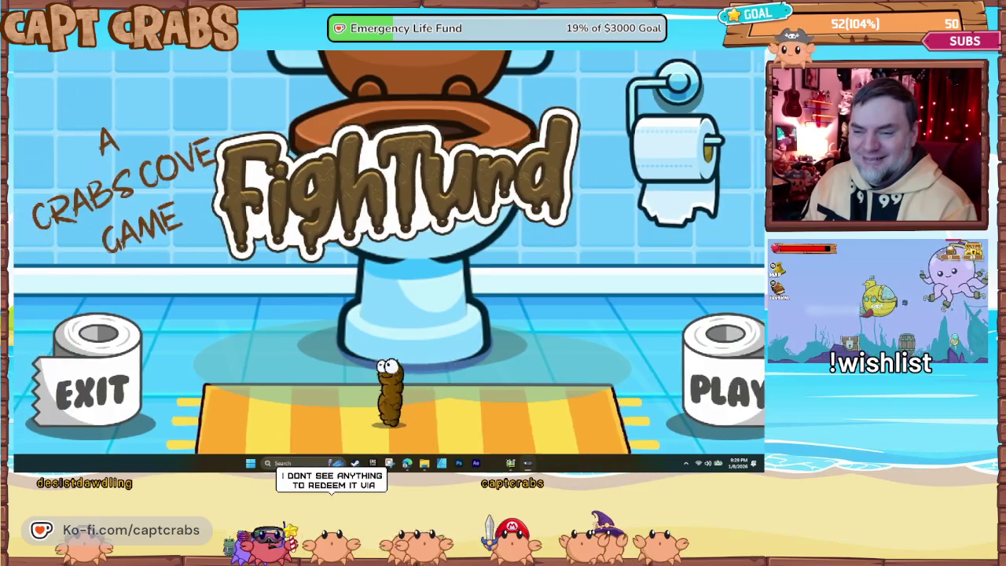
key(Right)
key(Right)
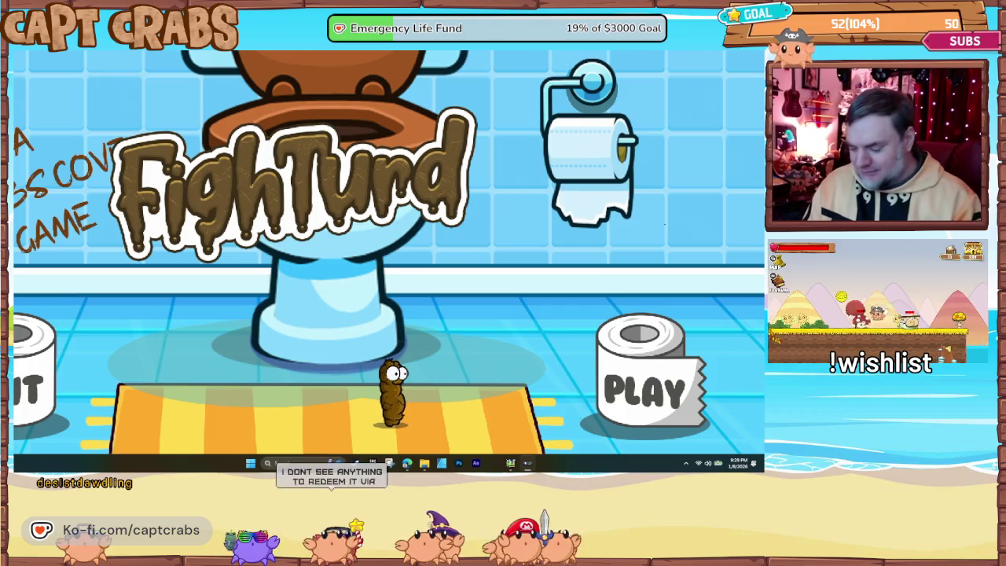
key(x)
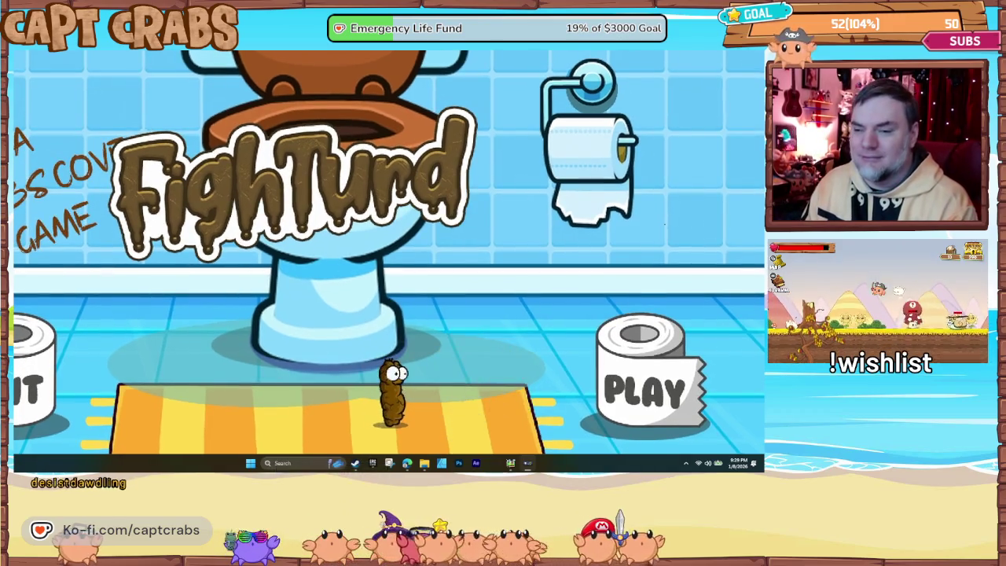
key(Right)
key(Right)
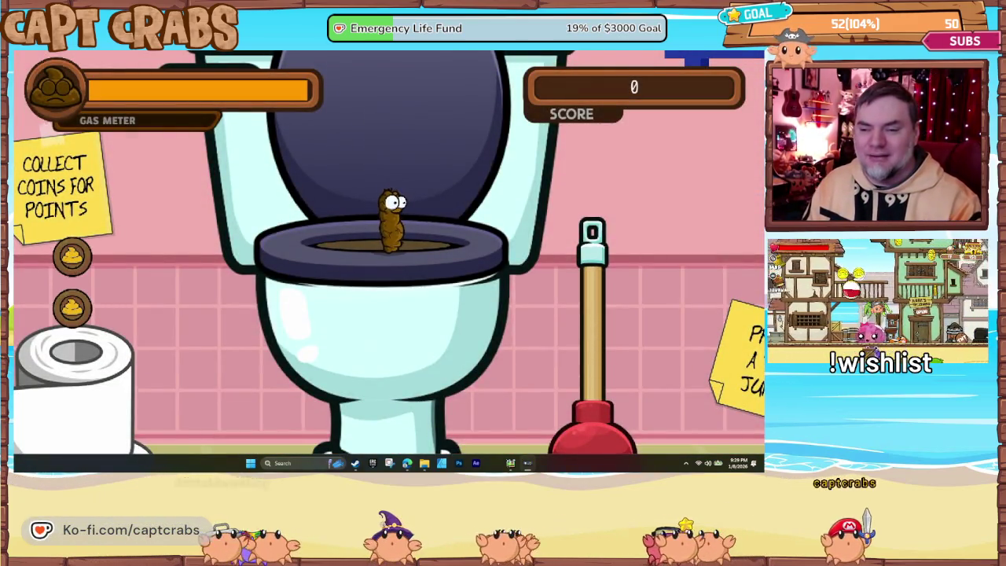
Step: Jump onto the toilet-paper roll, grab the shelf coin, and drop onto the bath mat
key(Left)
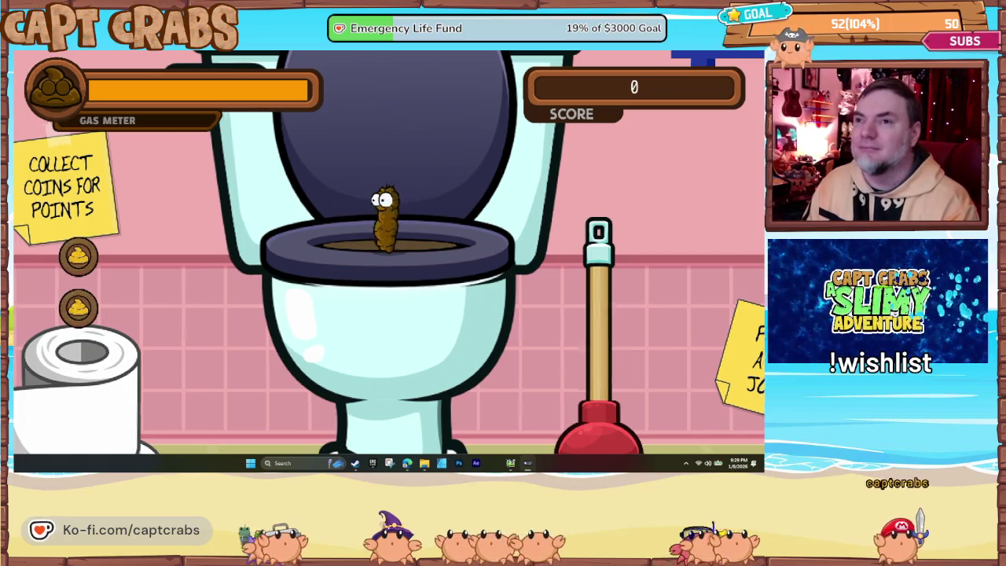
key(Left)
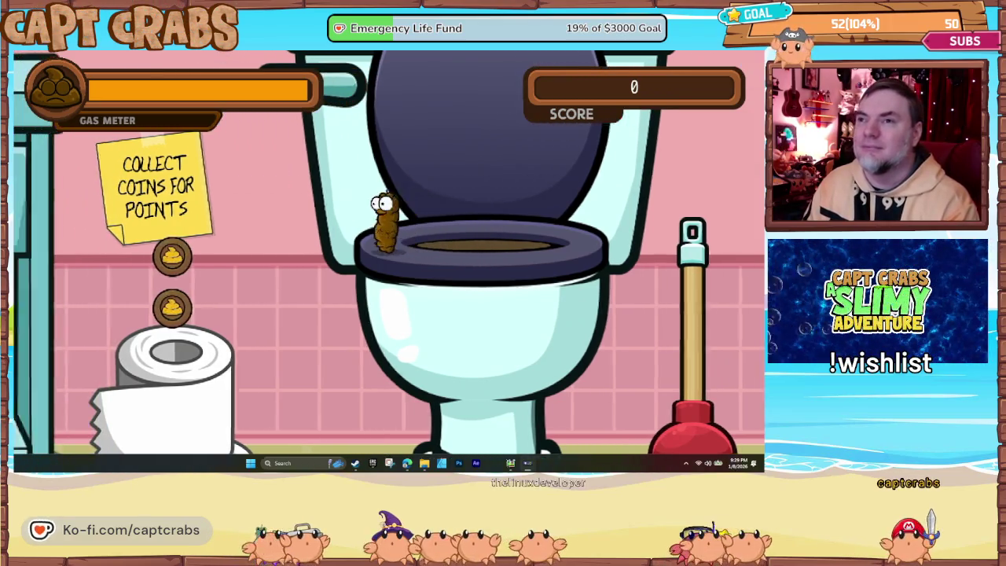
key(space)
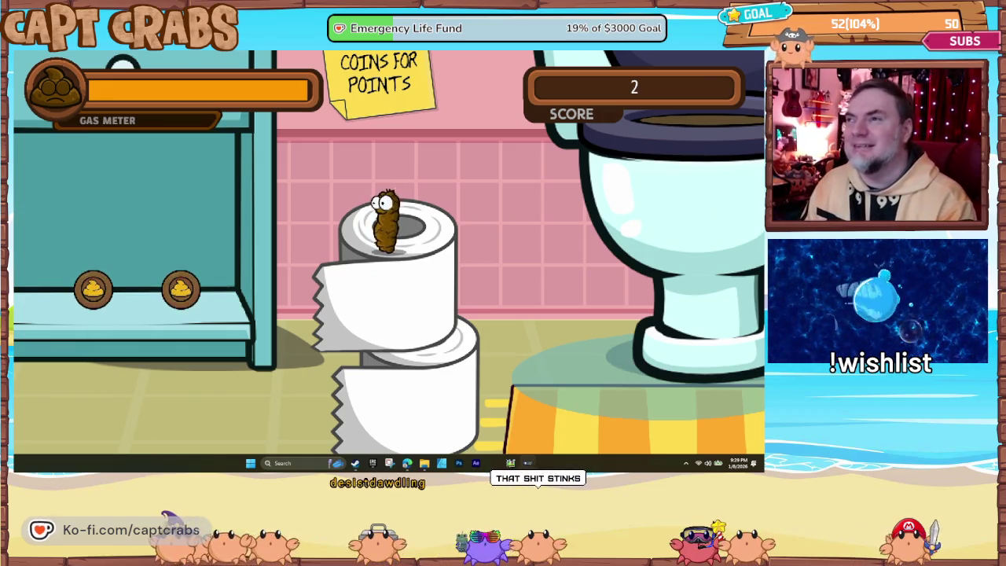
key(Left)
key(space)
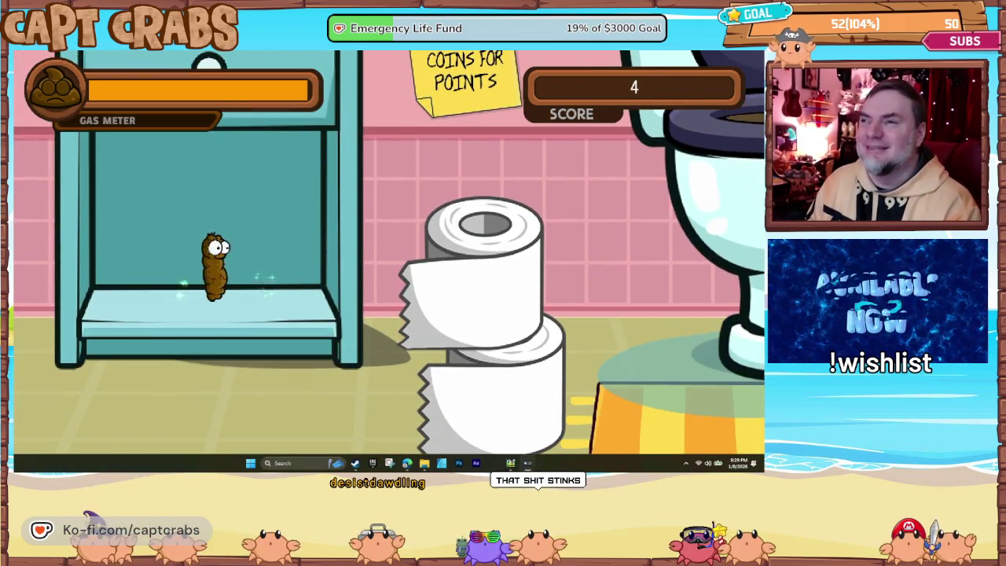
key(Right)
key(space)
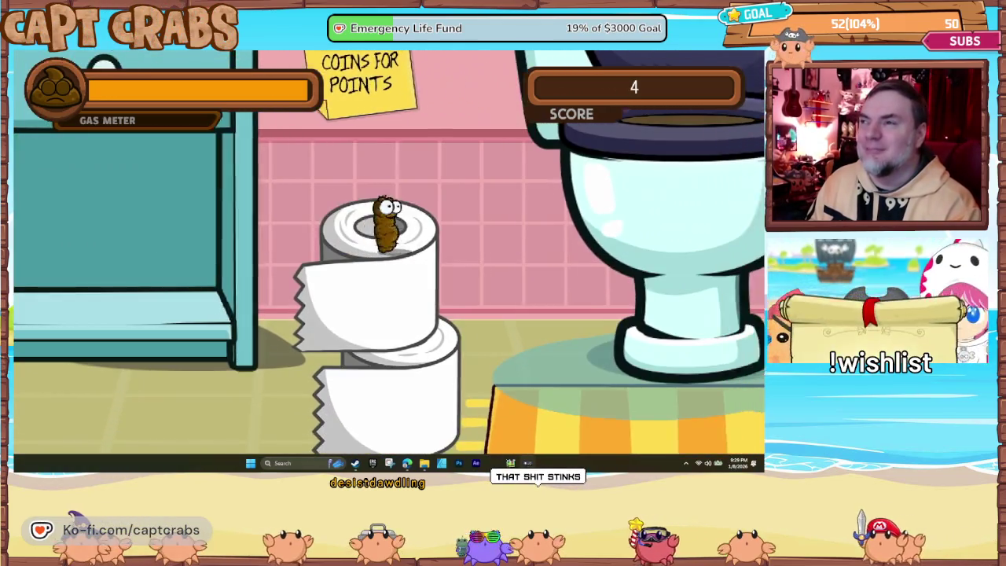
key(Right)
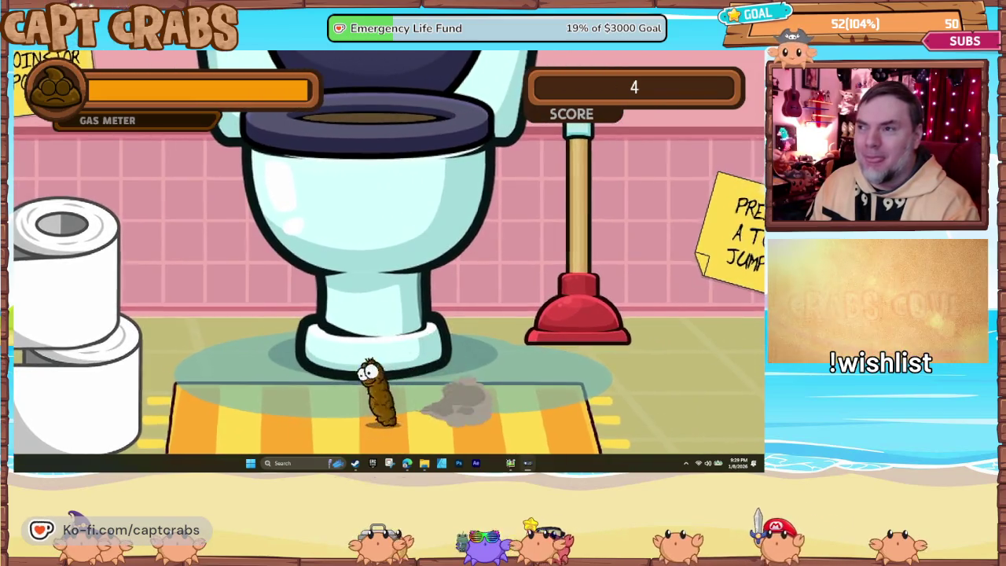
key(Left)
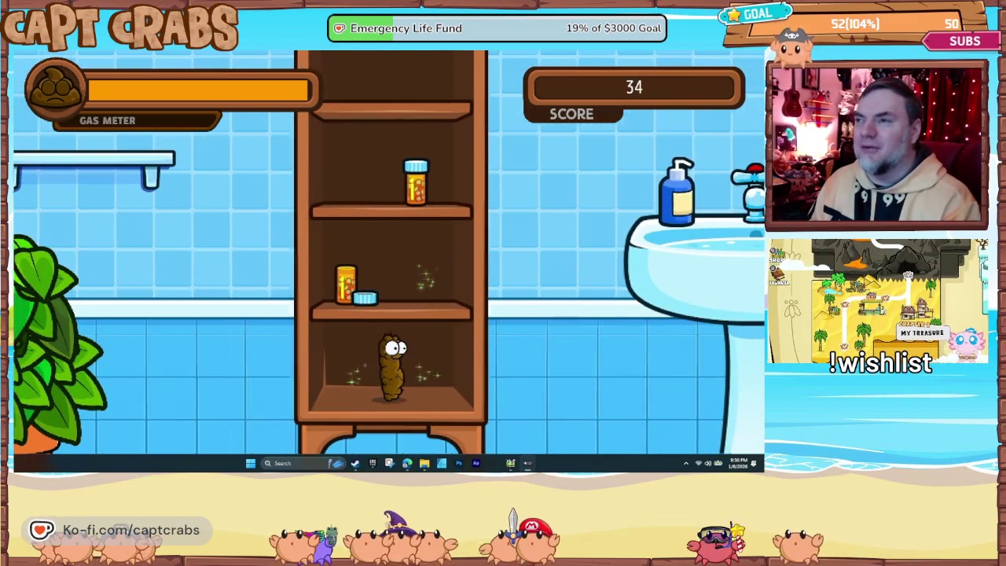
Step: Jump to the middle shelf and up from the towel stack, reaching score 36
key(space)
key(space)
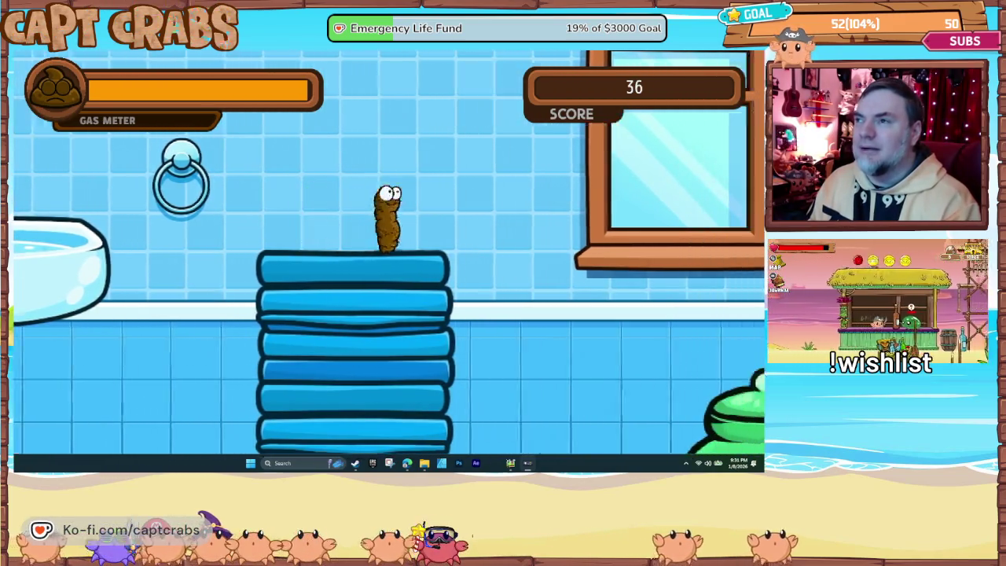
key(space)
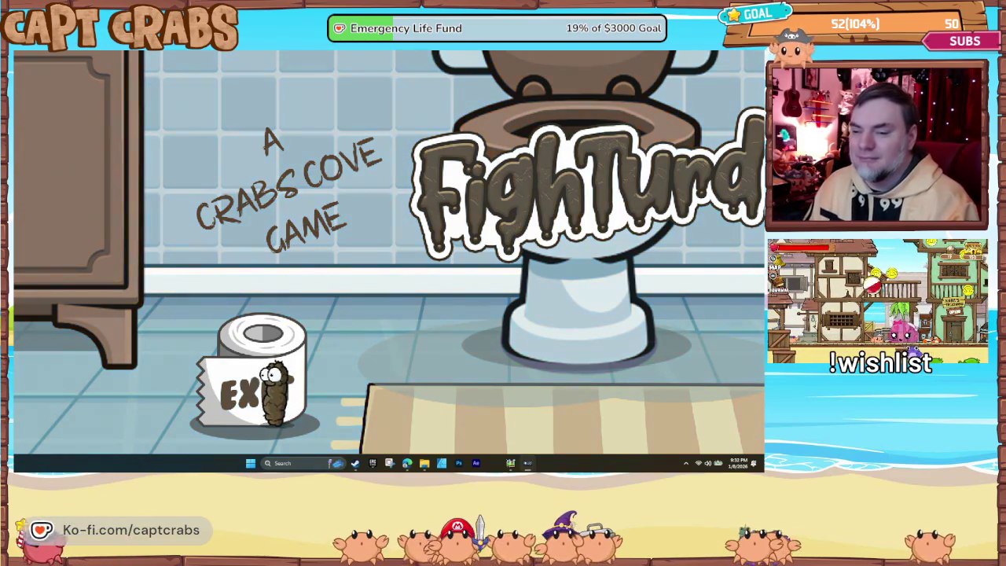
Step: Walk the character across the rug to the EXIT roll to quit the playtest
key(Right)
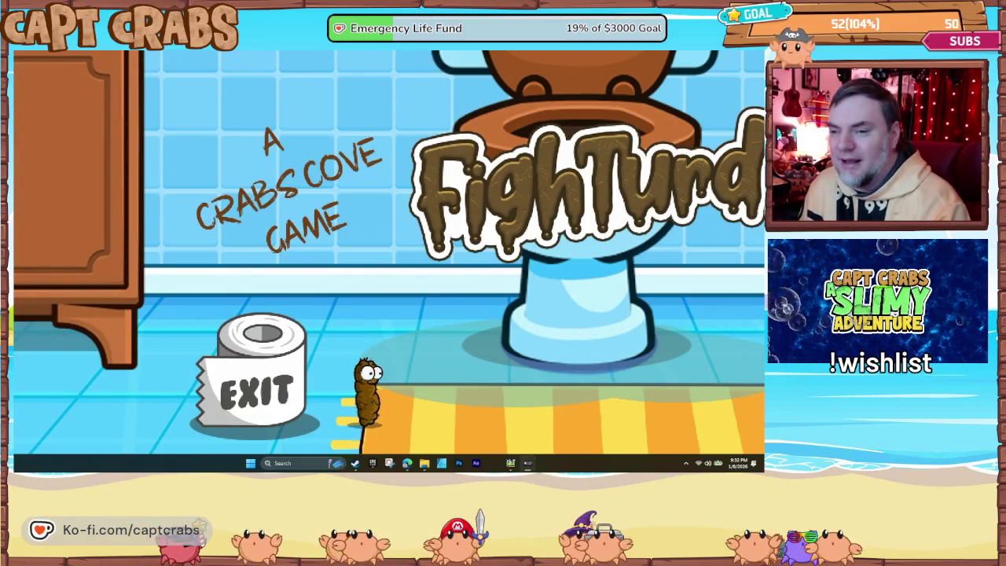
key(Right)
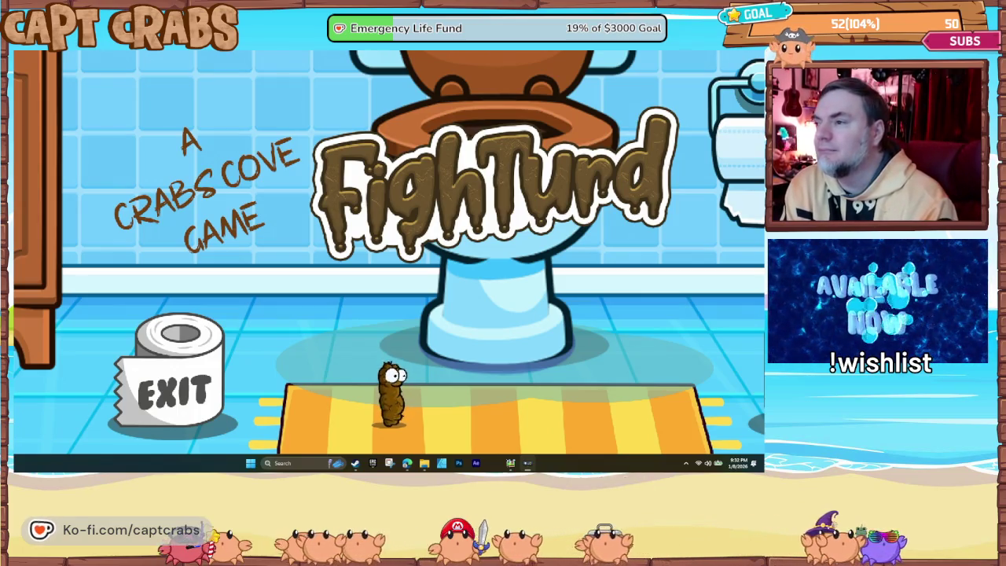
key(Left)
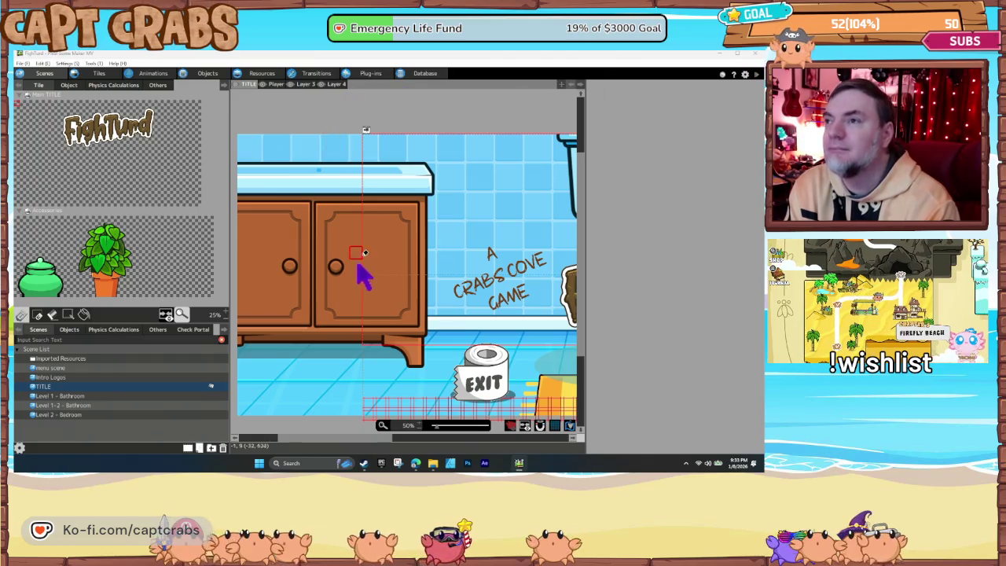
mouse_move(450, 346)
mouse_down()
mouse_move(304, 321)
mouse_move(332, 315)
mouse_up()
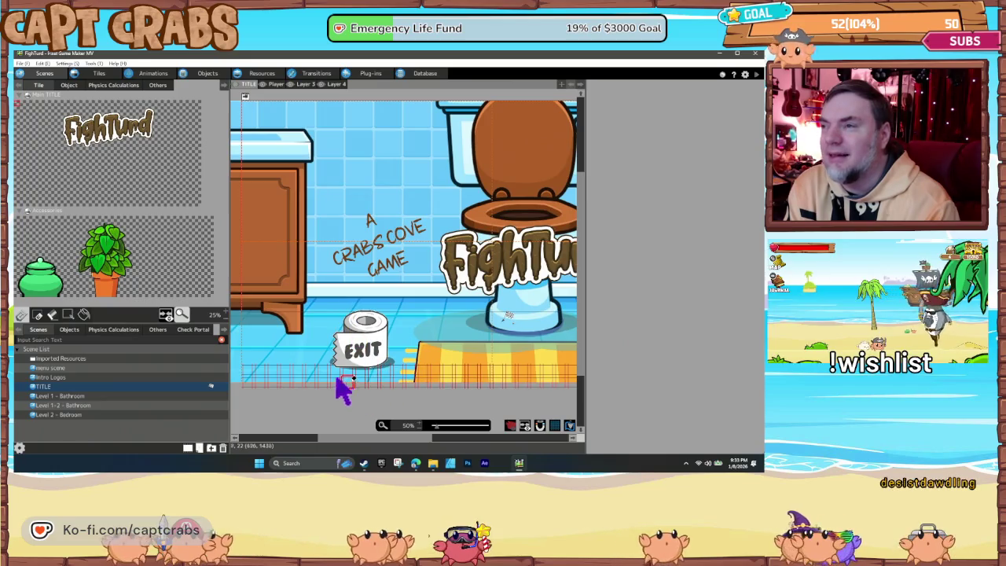
mouse_move(391, 383)
mouse_down()
mouse_move(548, 404)
mouse_move(497, 396)
mouse_up()
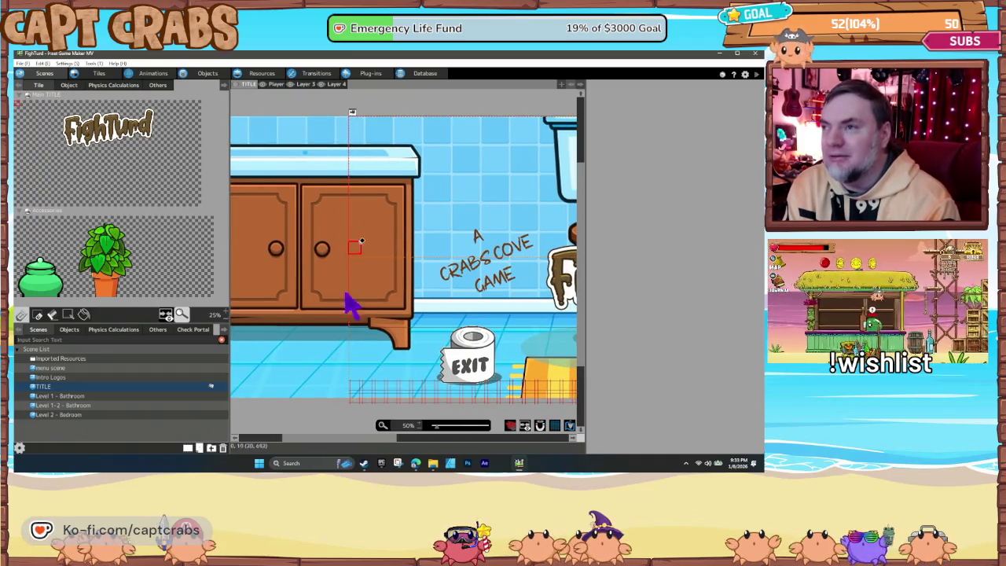
mouse_move(445, 269)
mouse_down()
mouse_move(479, 286)
mouse_move(378, 281)
mouse_move(433, 326)
mouse_up()
scroll(454, 281, right, 5)
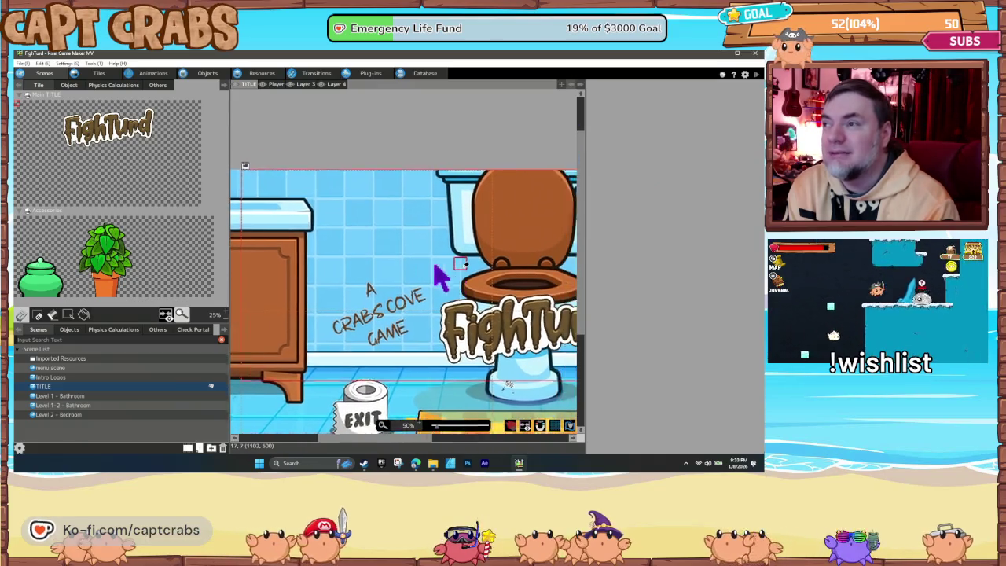
scroll(325, 265, right, 5)
scroll(393, 269, down, 2)
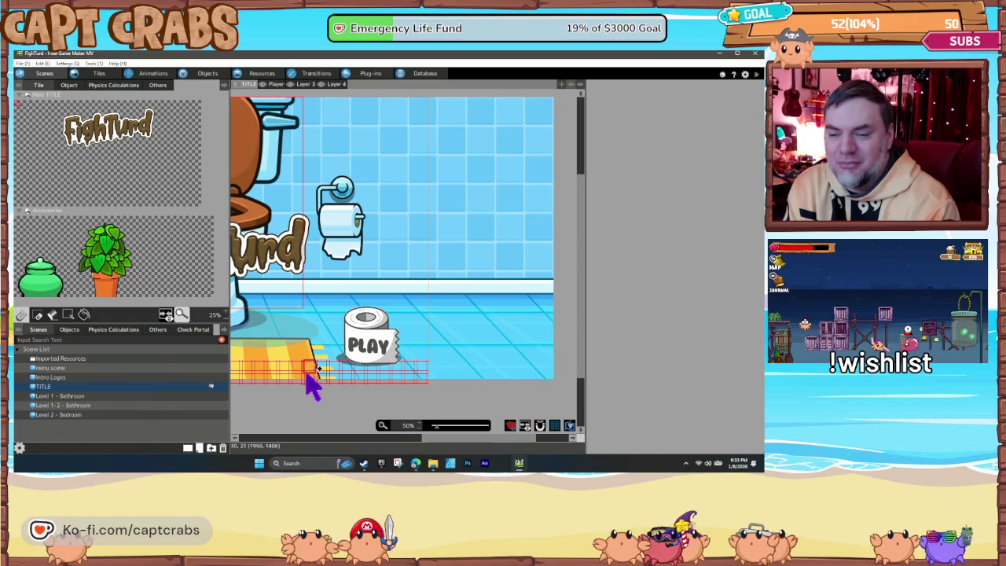
drag(281, 354, 481, 366)
drag(353, 360, 479, 367)
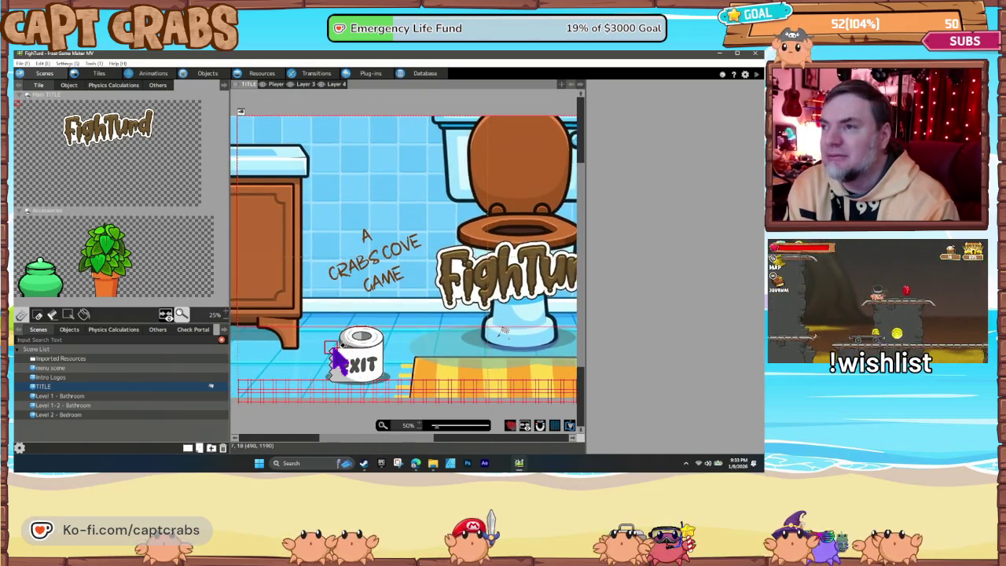
drag(351, 360, 407, 366)
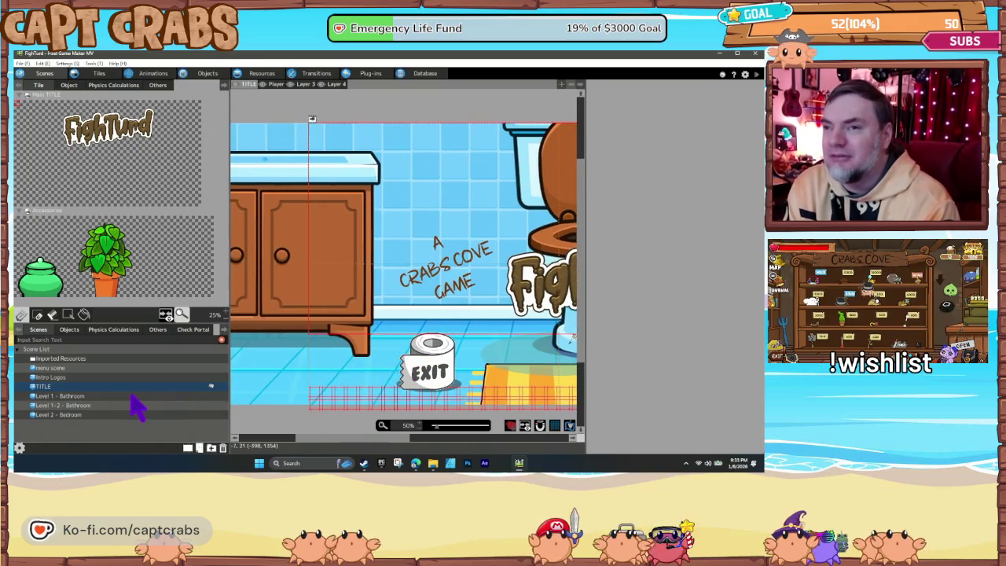